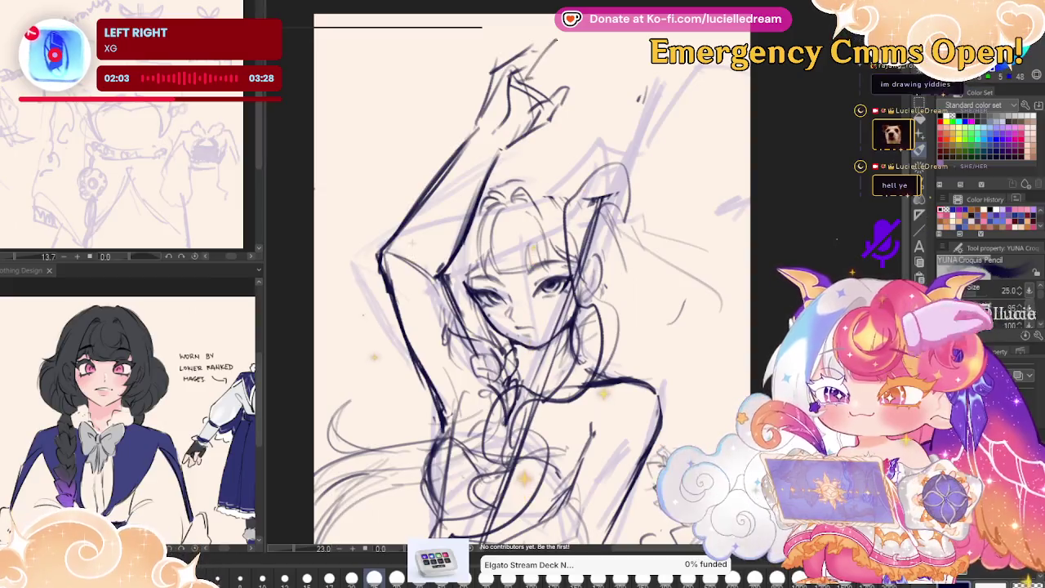
- In mirrored view, draw an ear outline above the head and a curved stroke beside it
key(h)
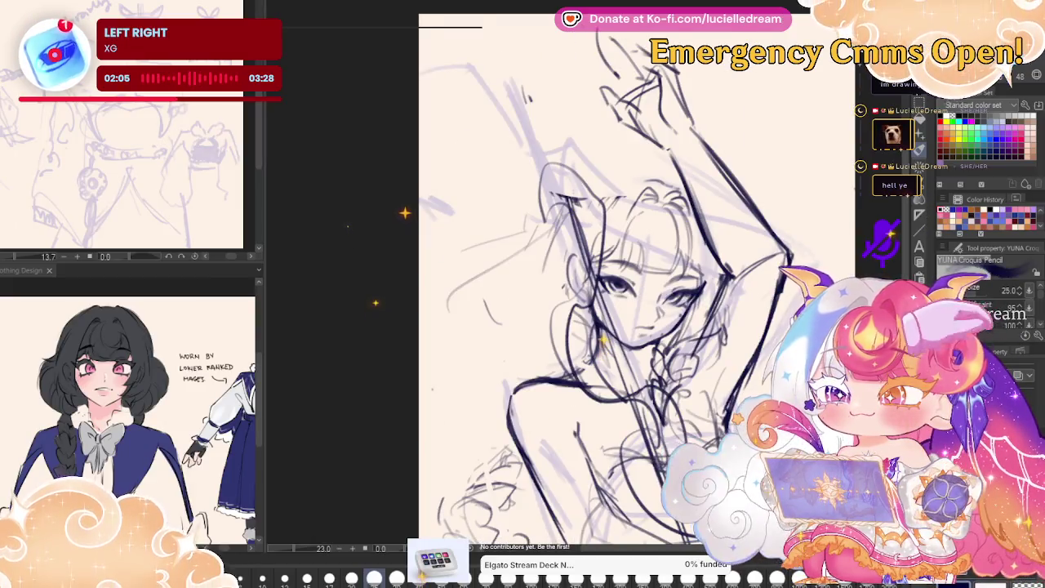
drag(520, 36, 529, 123)
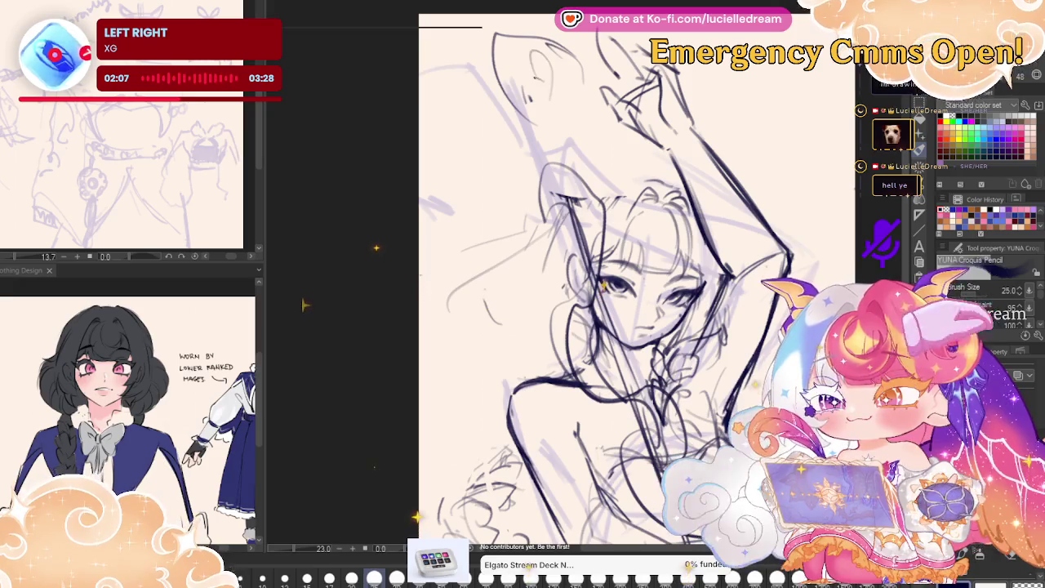
drag(502, 175, 492, 225)
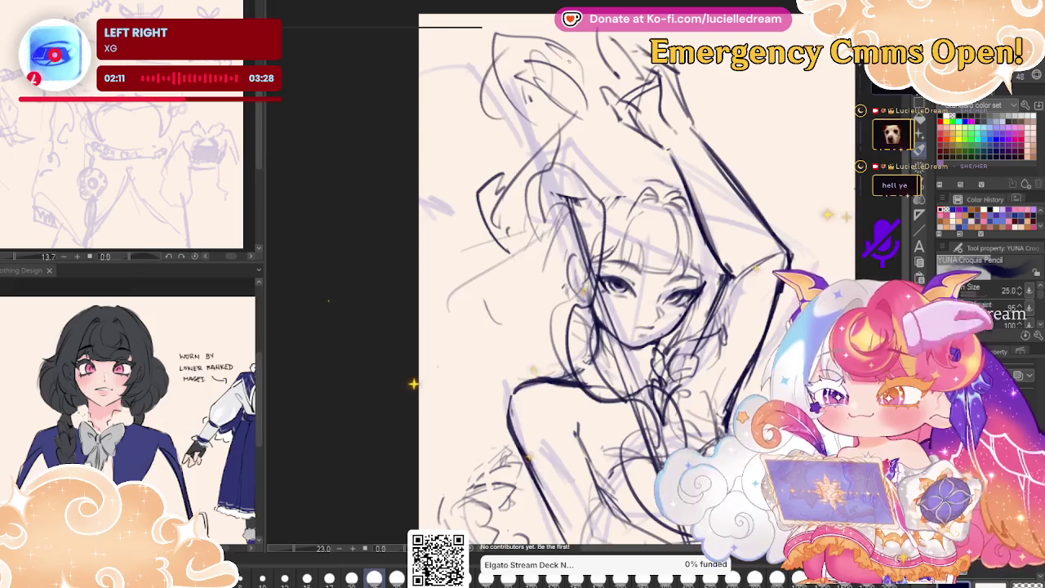
key(h)
drag(489, 245, 561, 270)
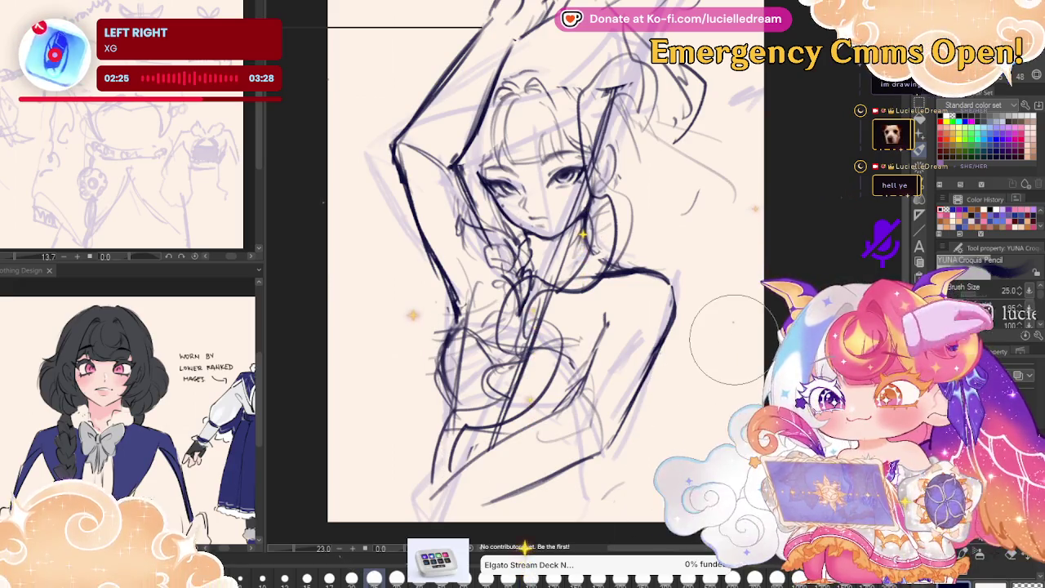
- Free-transform the whole sketch and rotate it slightly clockwise
key(ctrl+minus)
key(ctrl+t)
mouse_move(776, 181)
mouse_down()
mouse_move(790, 218)
mouse_move(757, 137)
mouse_move(783, 131)
mouse_move(763, 152)
mouse_move(780, 139)
mouse_move(763, 127)
mouse_up()
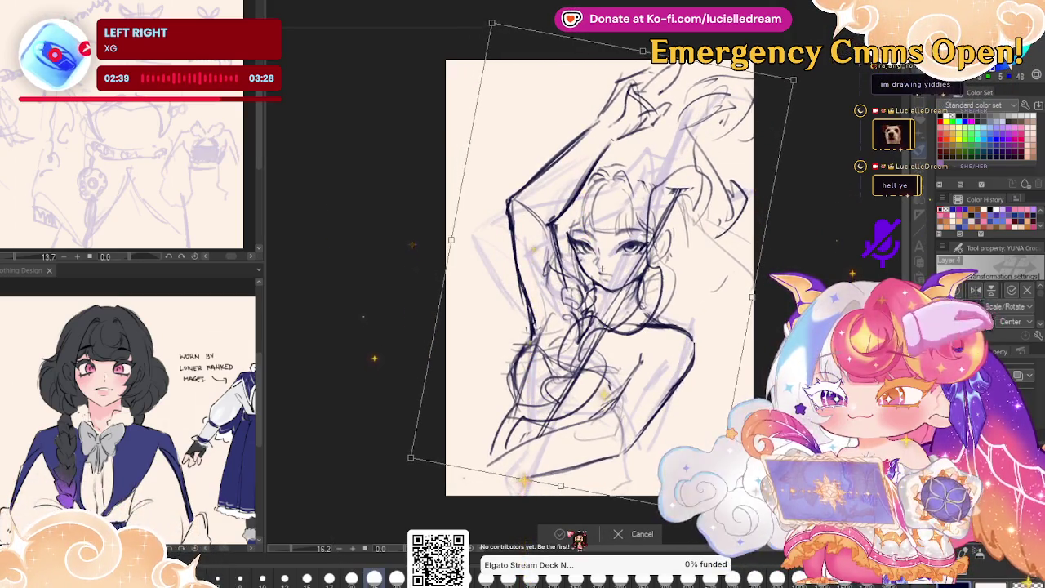
- Commit the clockwise rotation and check proportions in mirrored view
key(Return)
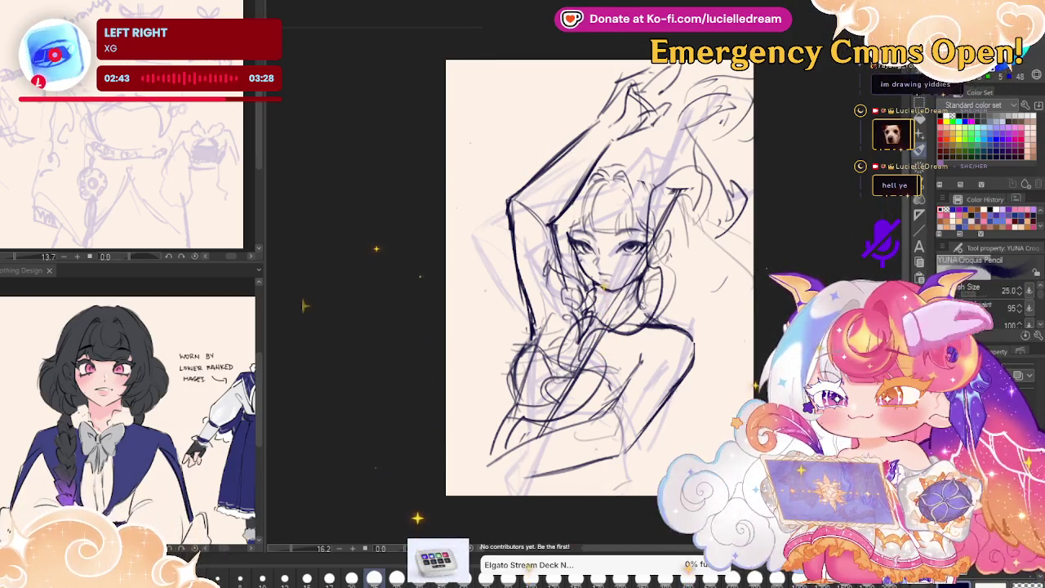
key(h)
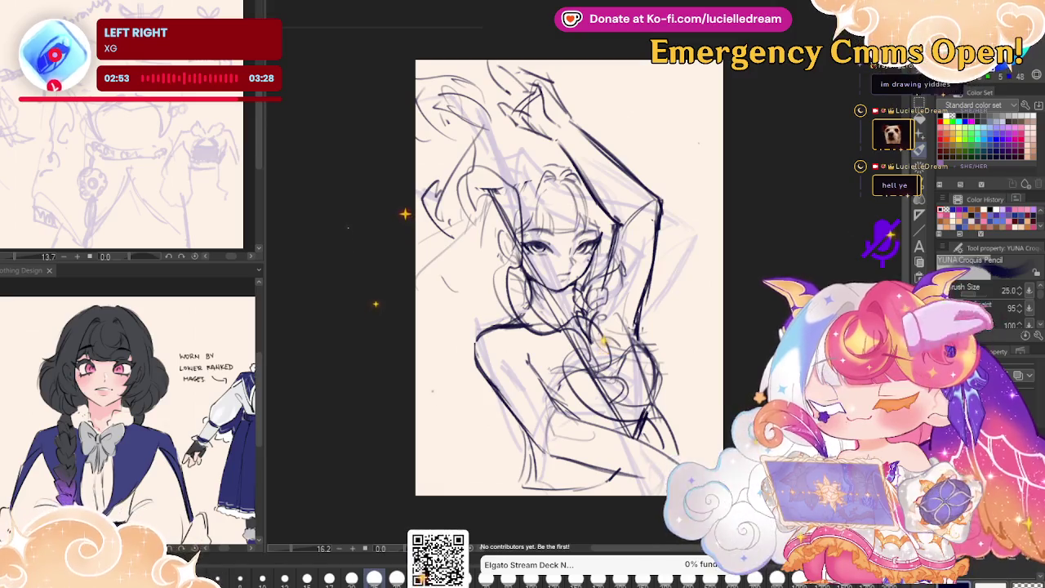
key(h)
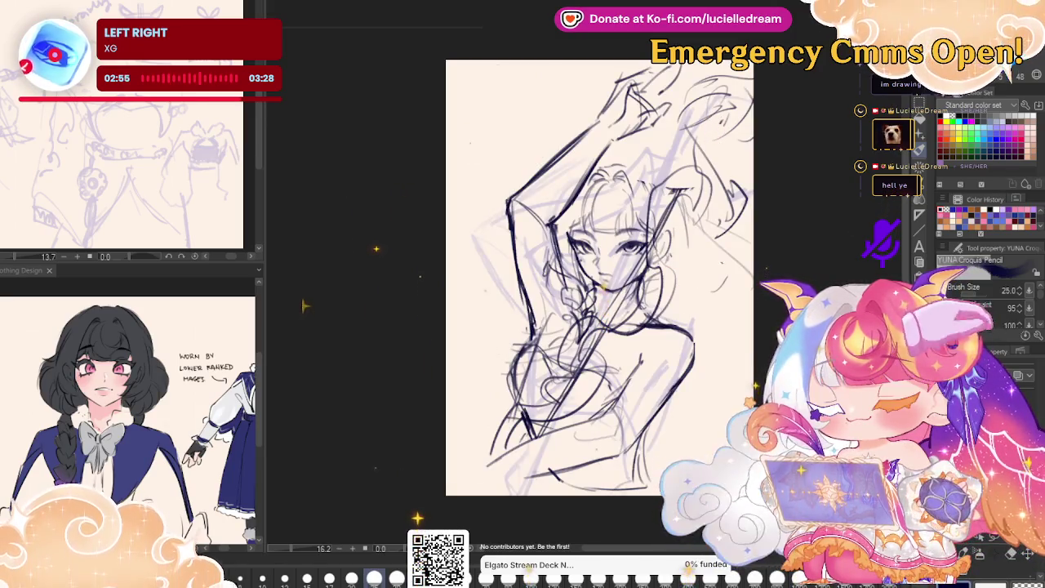
- Lasso the lower torso and shoulder area, reshape it with a transform, and deselect
key(m)
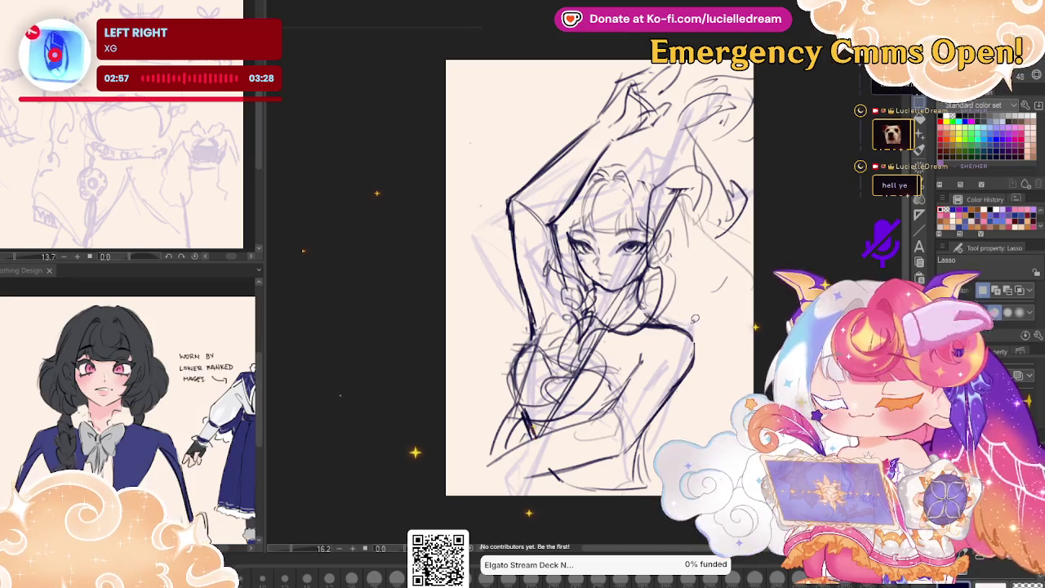
drag(686, 424, 695, 435)
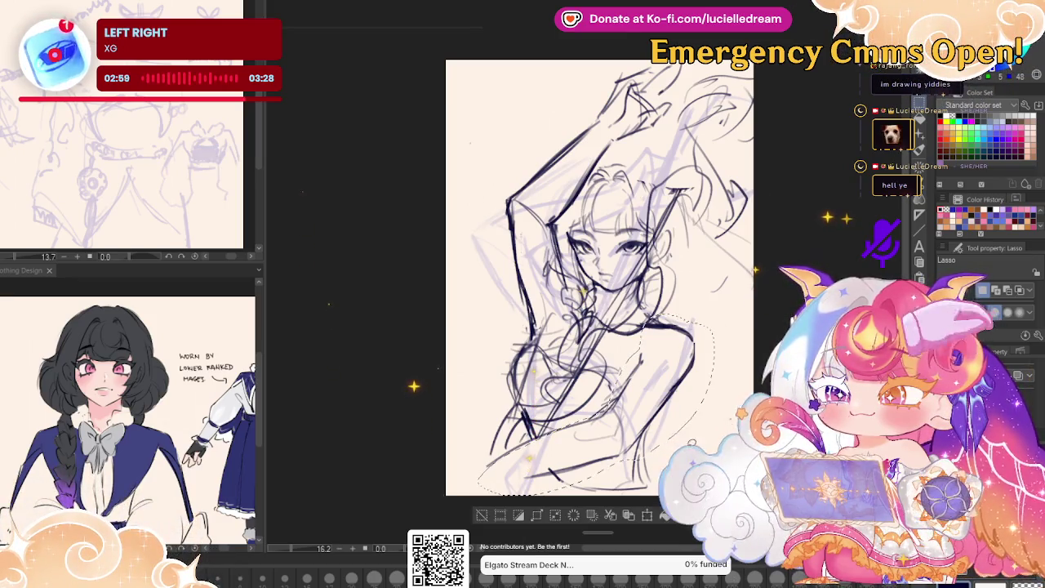
key(ctrl+t)
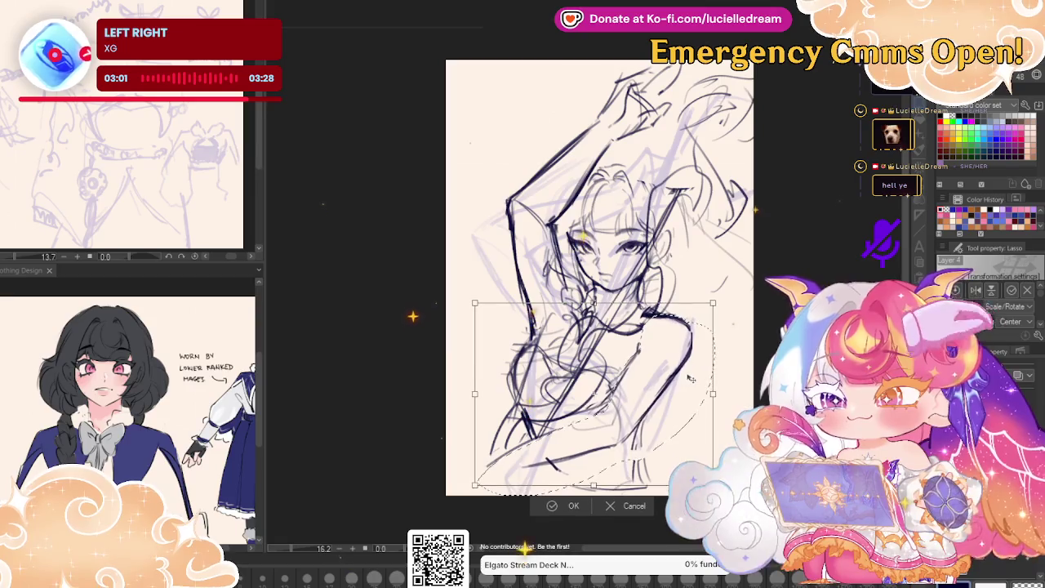
key(Return)
key(ctrl+d)
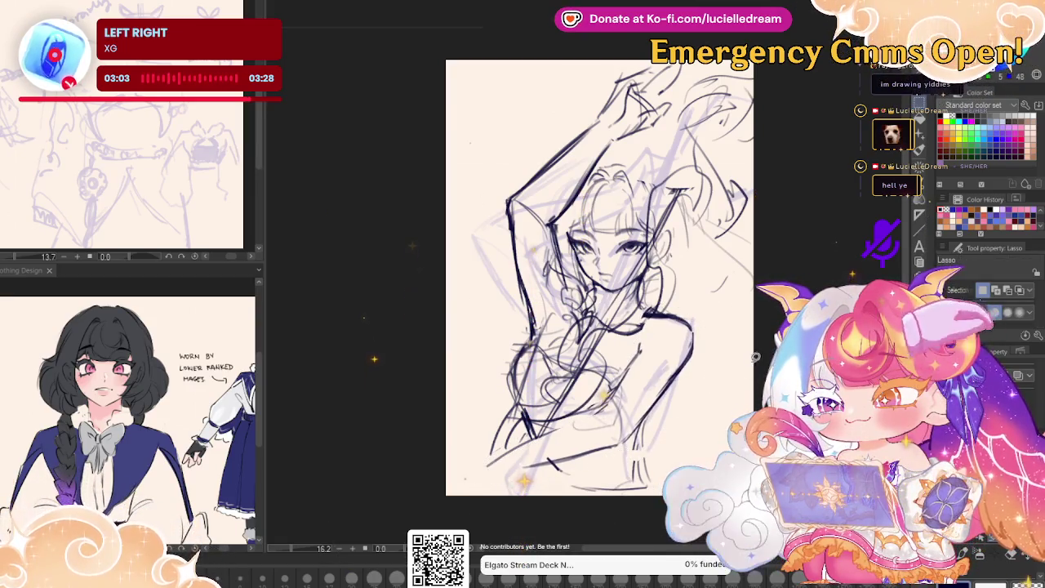
- Switch back to the pencil and adjust the zoom on the figure
key(h)
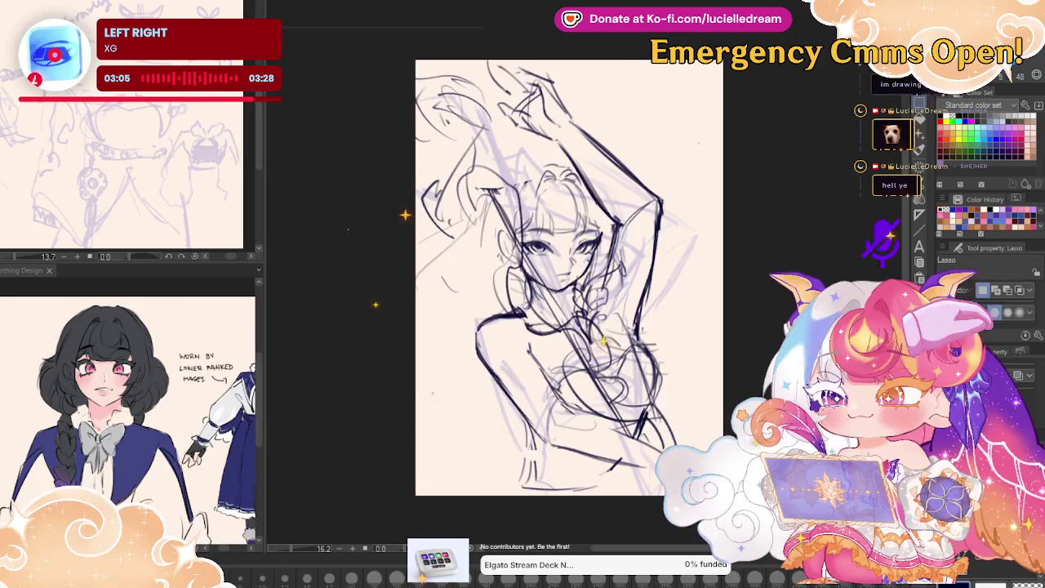
key(h)
key(p)
scroll(539, 270, up, 2)
scroll(538, 269, up, 3)
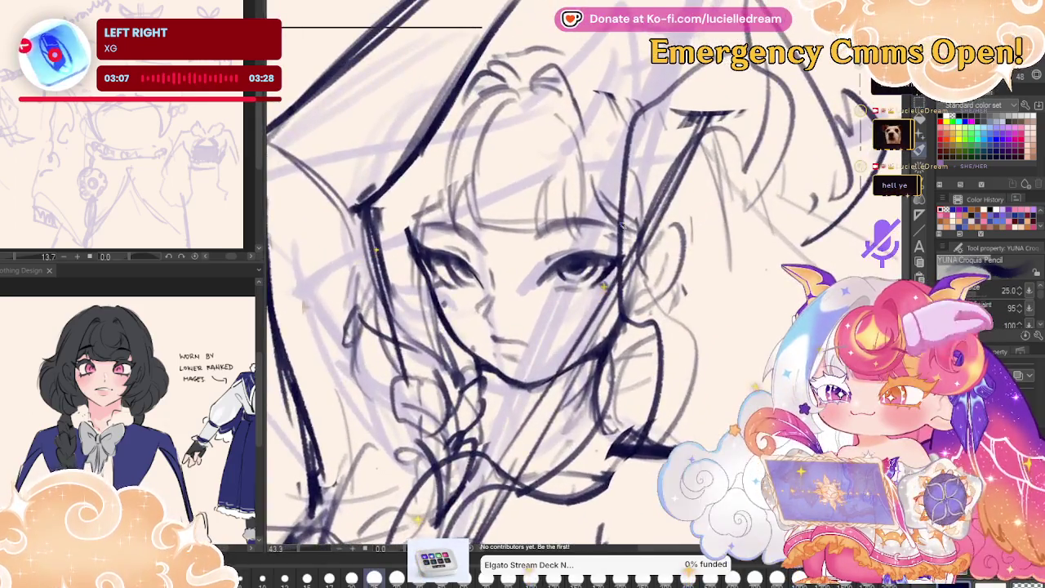
scroll(583, 302, down, 5)
scroll(583, 302, up, 1)
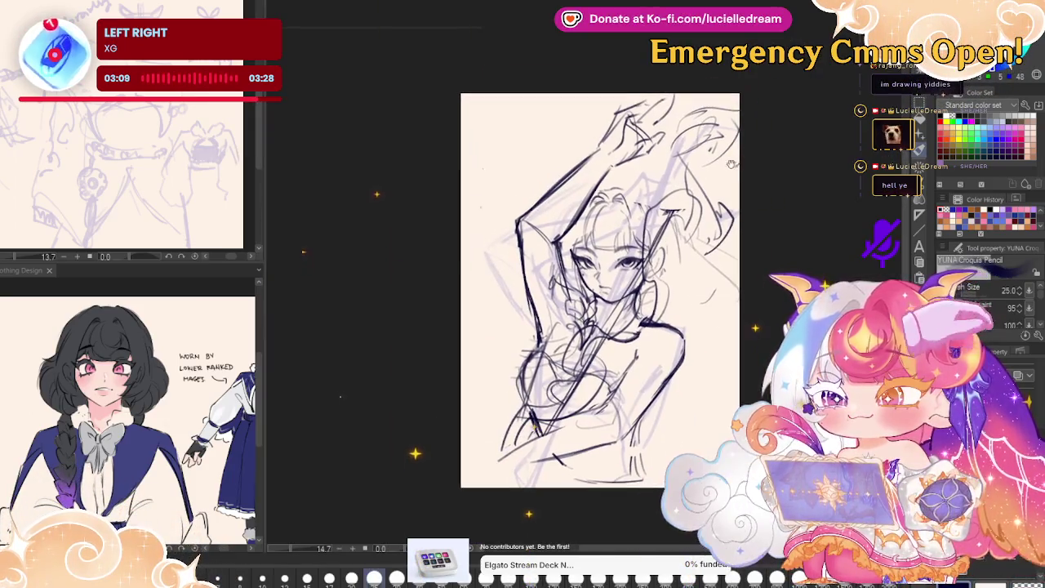
scroll(583, 302, up, 1)
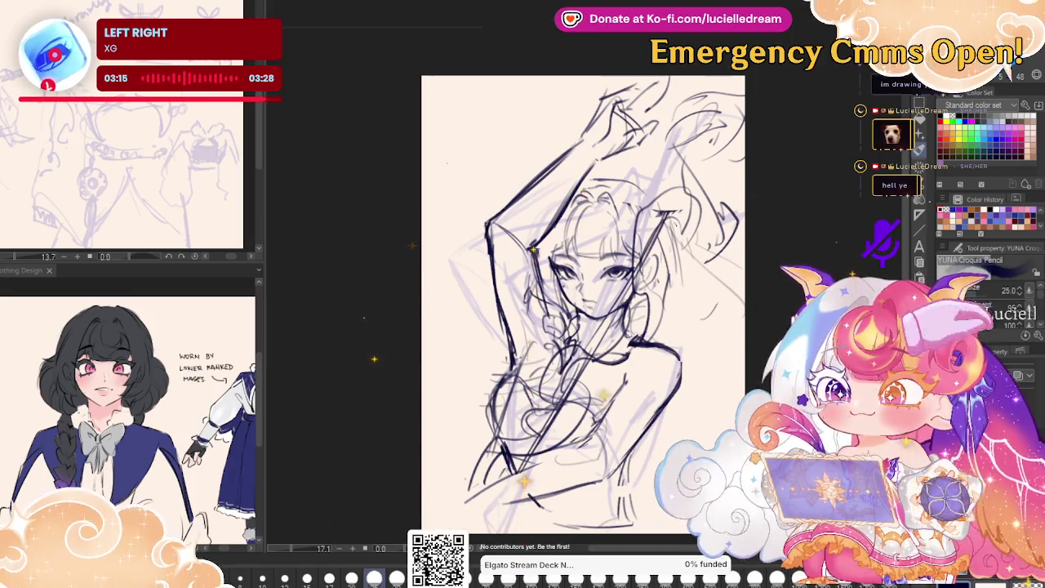
- In mirrored view, draw dark hair strands down the left side of the figure
key(h)
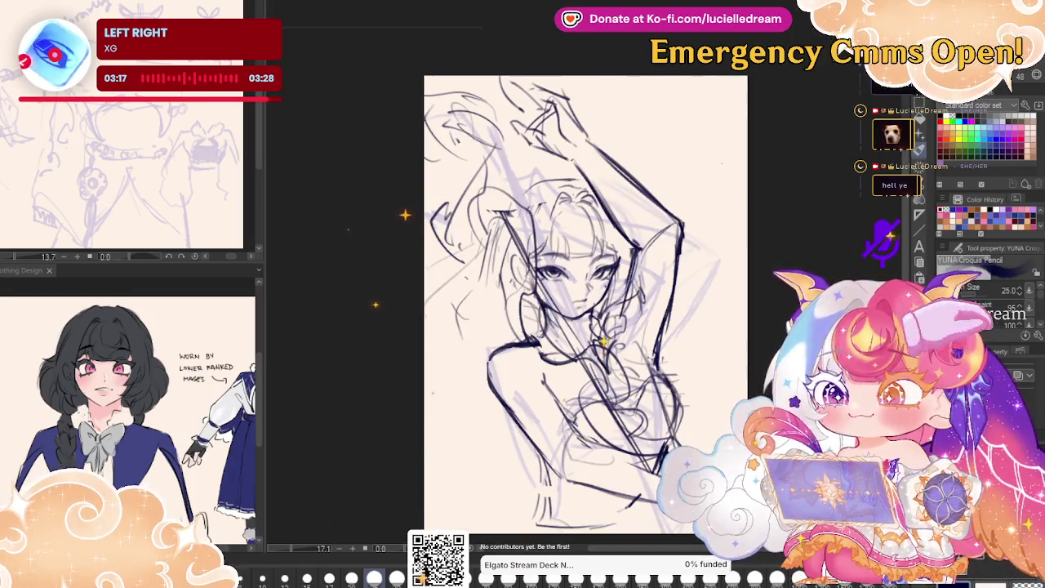
drag(482, 278, 434, 337)
drag(512, 294, 428, 433)
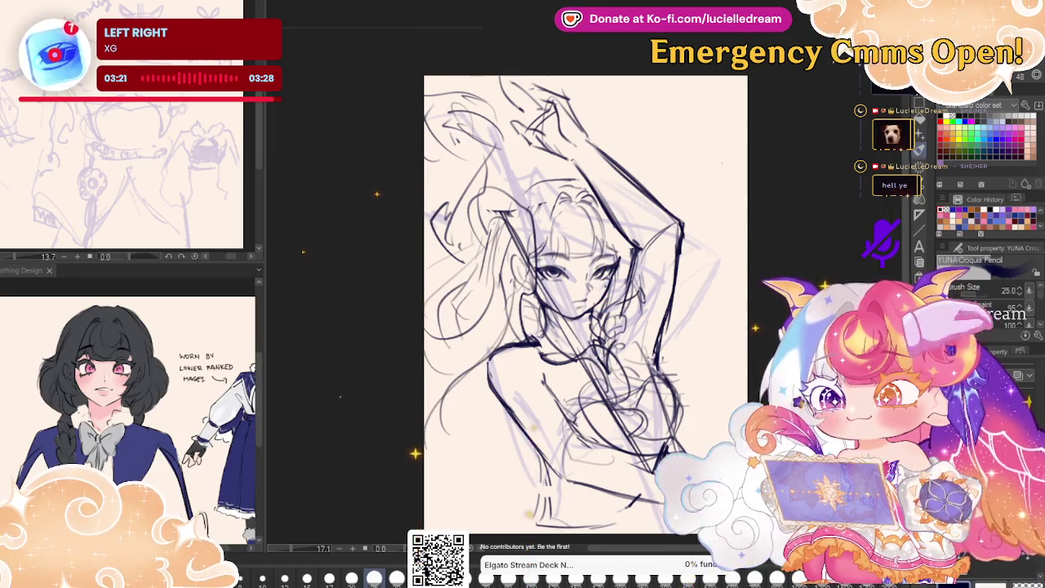
key(h)
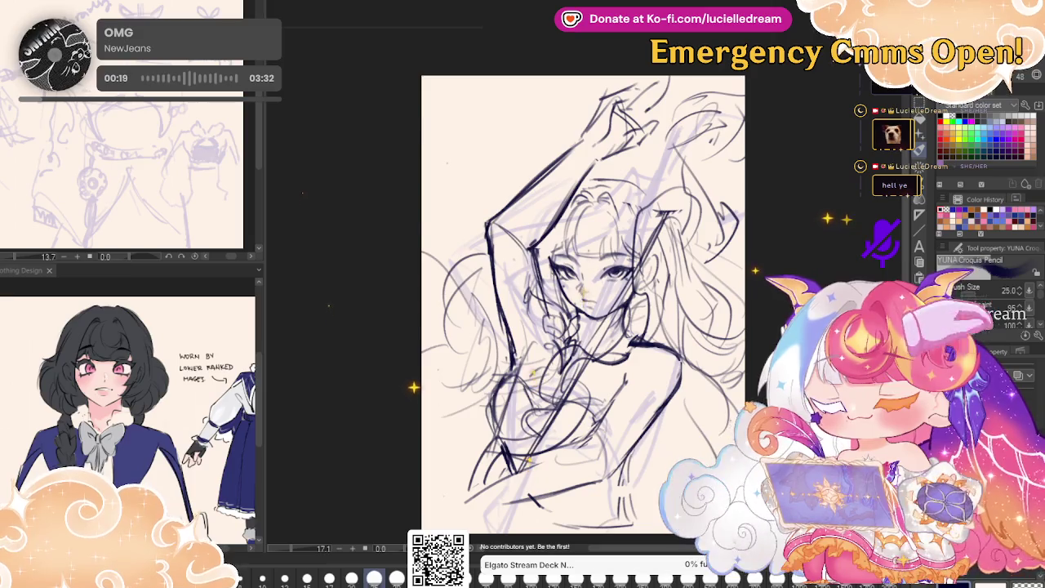
- After a mirrored check, rotate the whole sketch slightly counterclockwise
key(h)
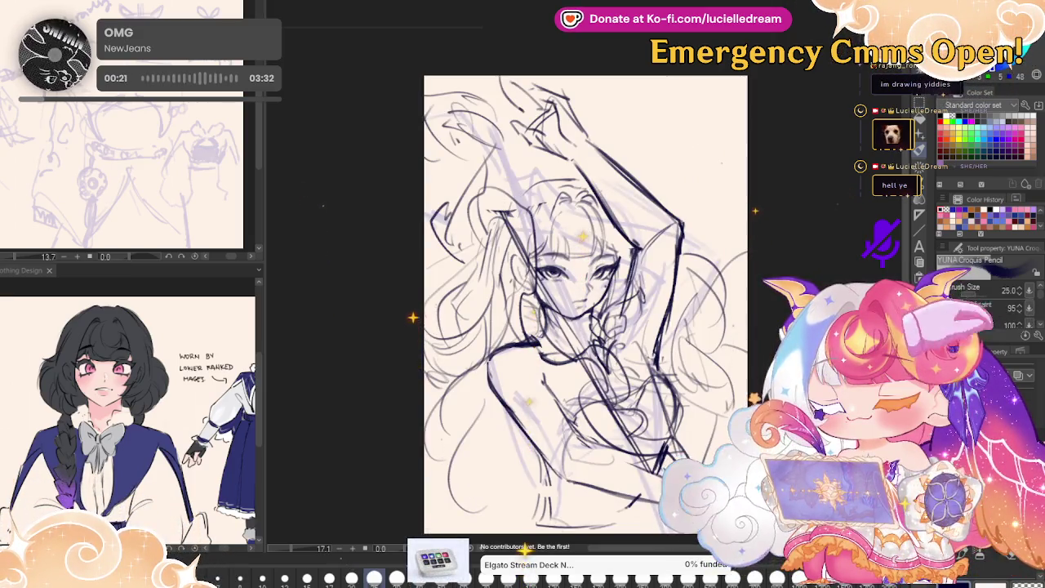
key(h)
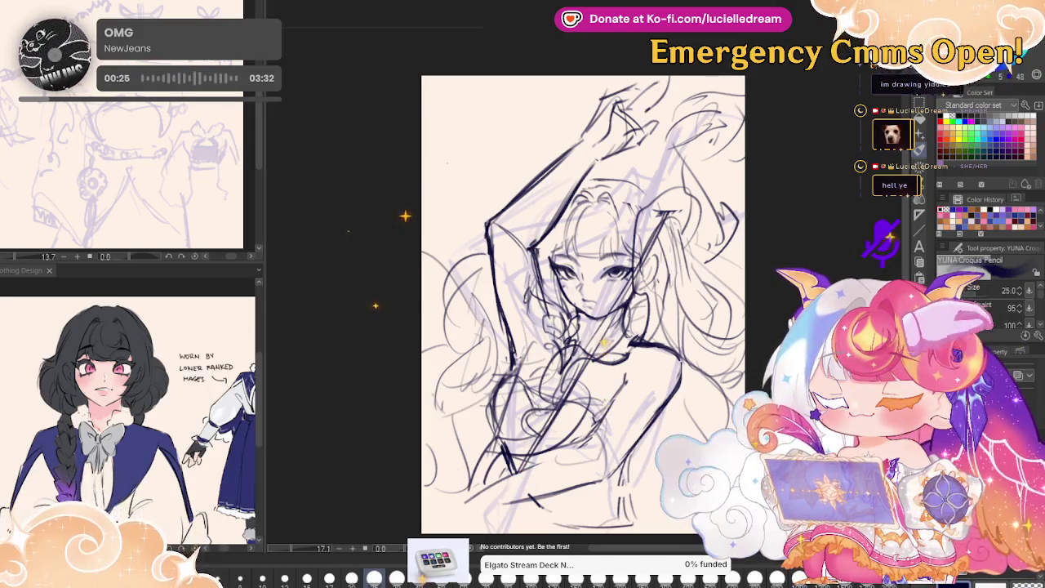
key(h)
key(h)
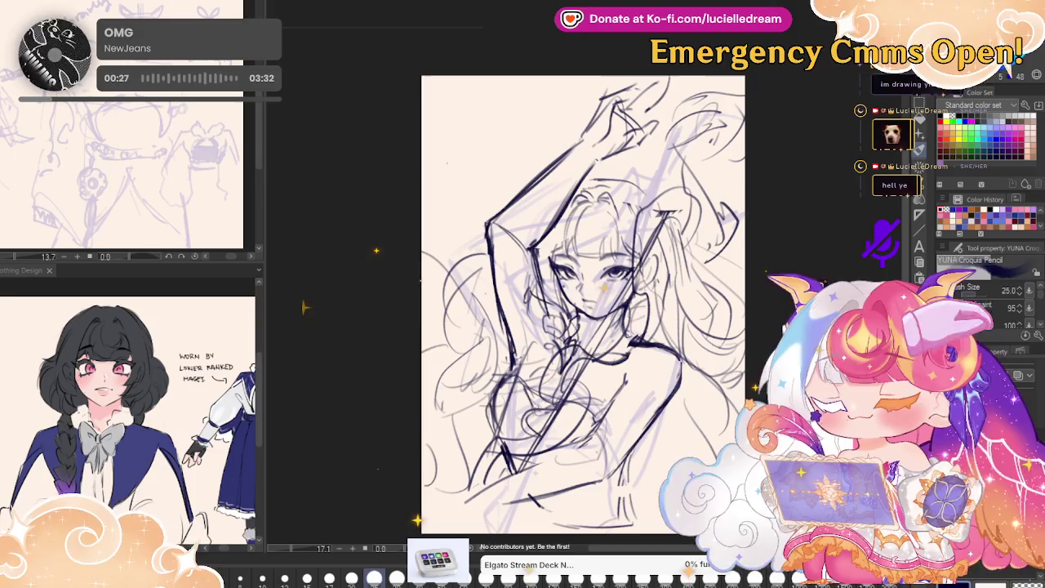
key(ctrl+t)
drag(802, 276, 788, 240)
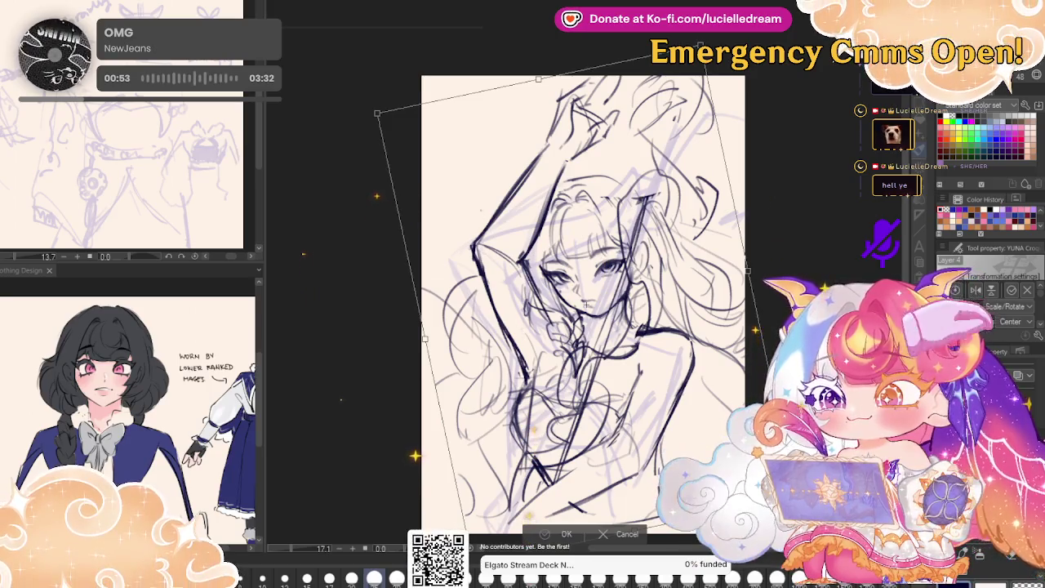
- Commit the counterclockwise tilt and erase faint rough strokes beside the face
key(Return)
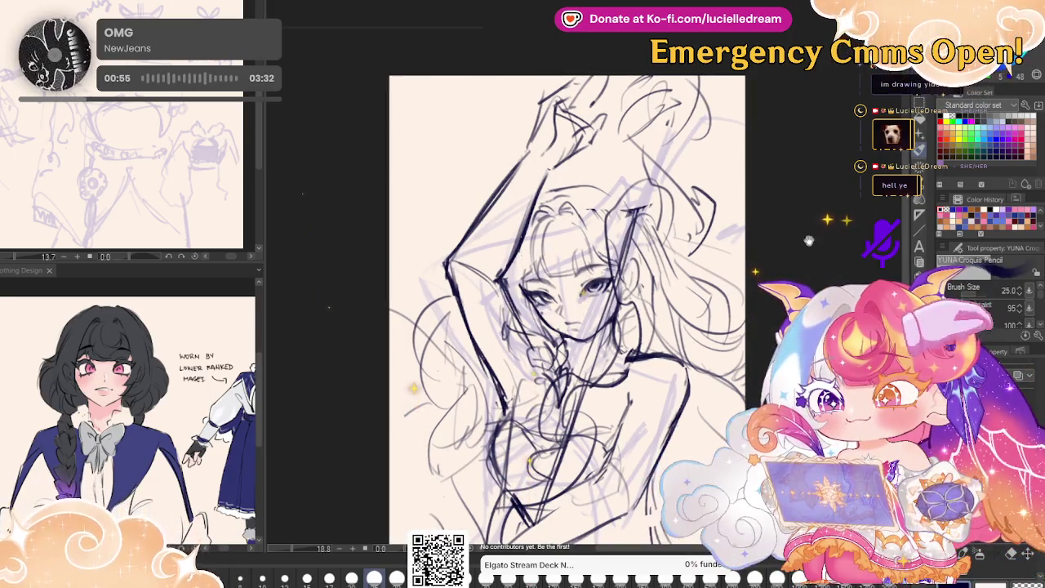
drag(808, 238, 866, 213)
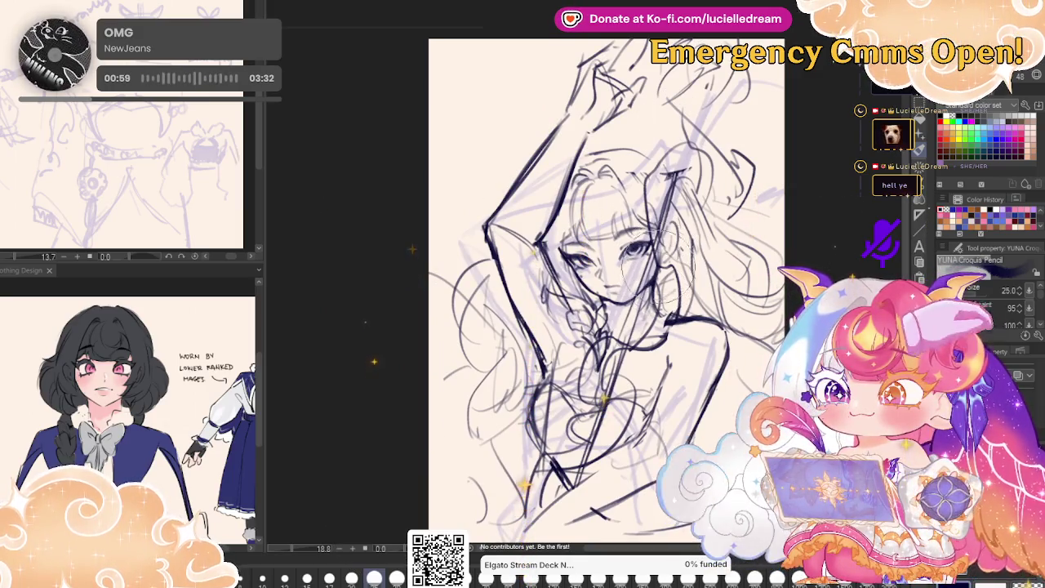
drag(653, 282, 649, 335)
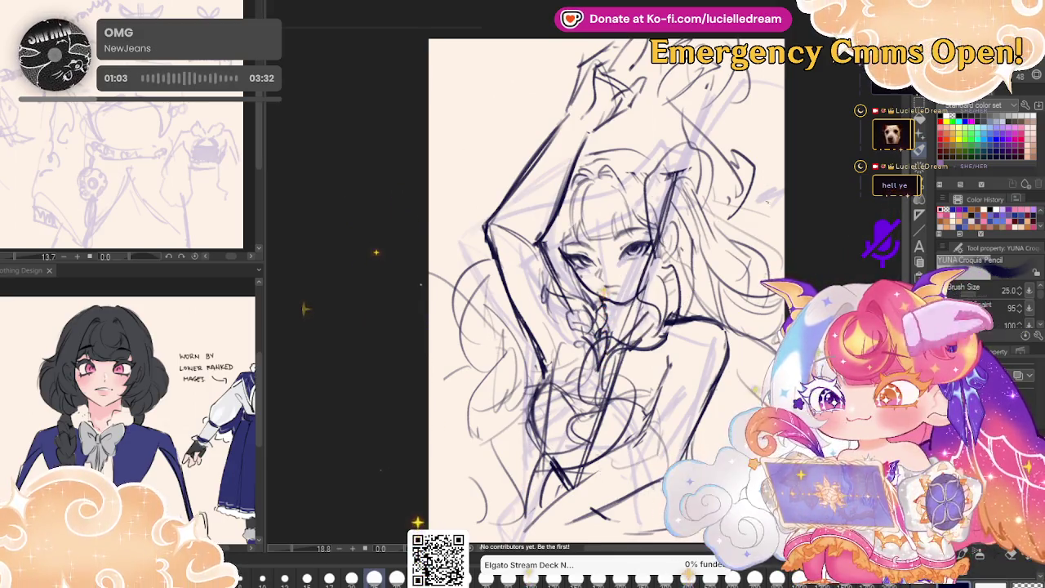
- Toggle the dark sketch layer off and on, then zoom around to review
click(945, 392)
click(945, 392)
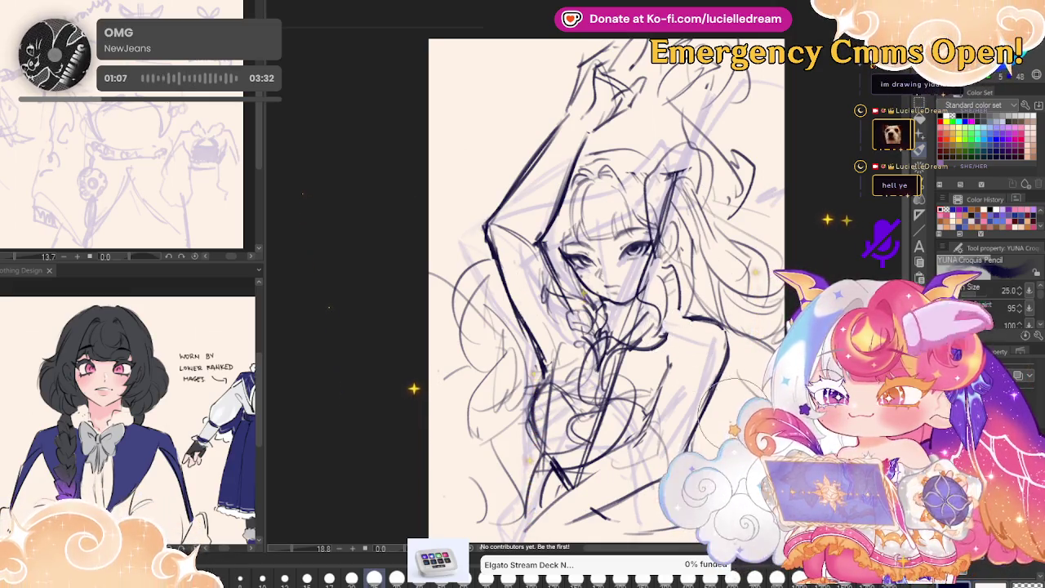
scroll(413, 341, down, 3)
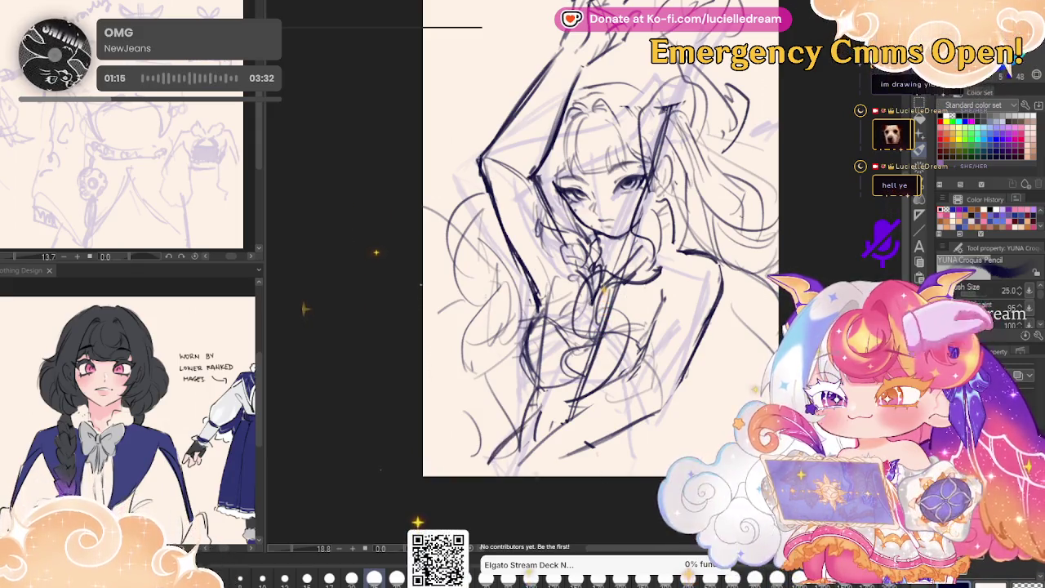
scroll(600, 261, up, 2)
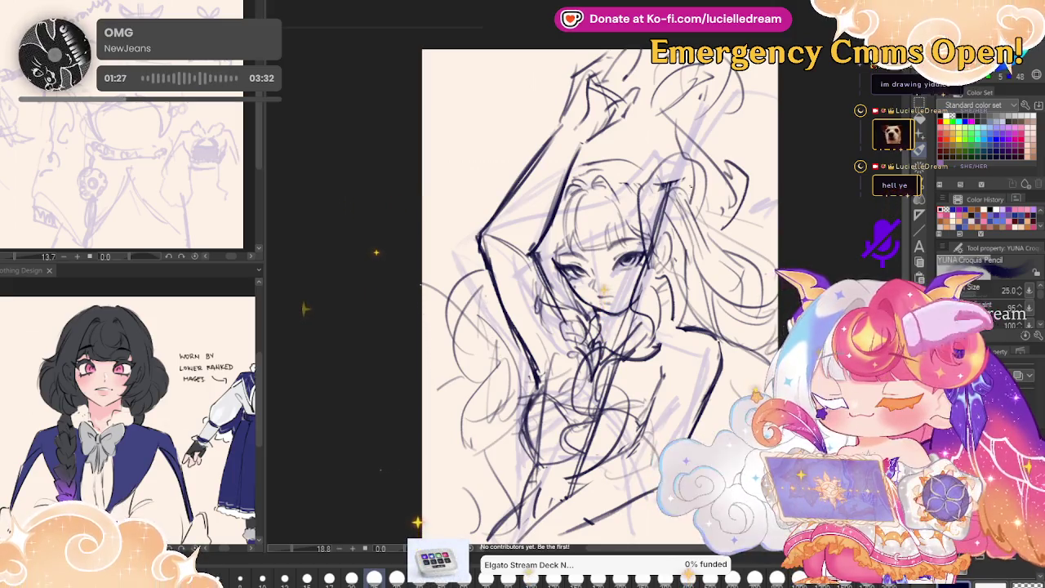
scroll(644, 247, up, 3)
scroll(645, 247, up, 2)
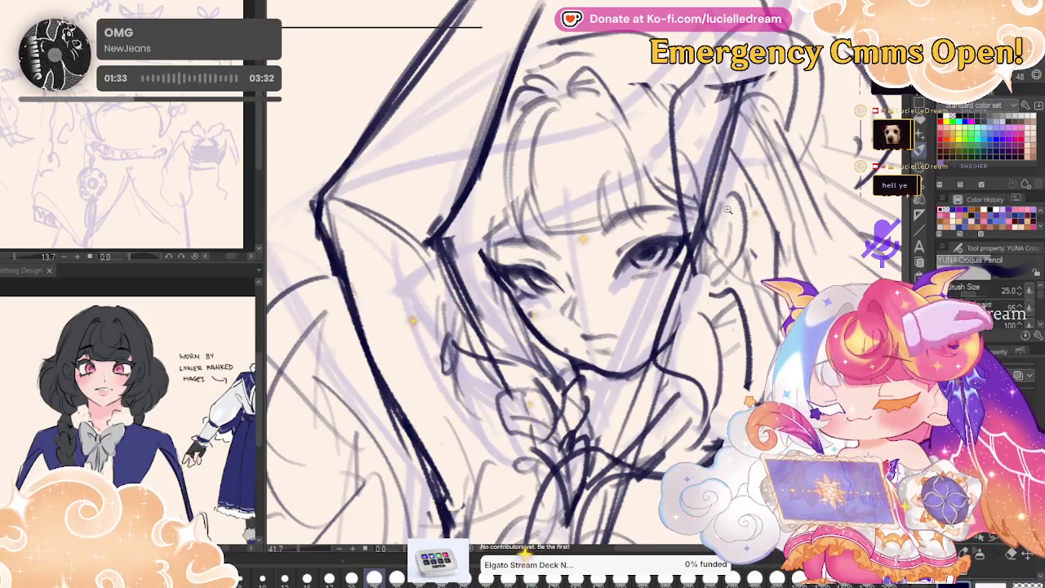
scroll(727, 210, down, 2)
scroll(726, 210, down, 2)
scroll(751, 198, down, 1)
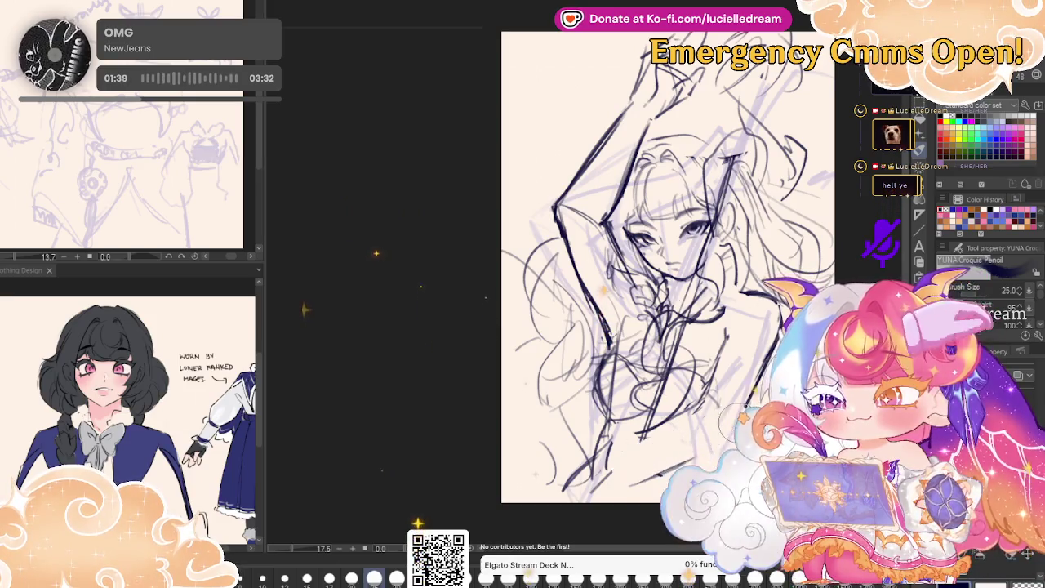
- In mirrored view, draw dark strokes along the body's side and down the torso
key(h)
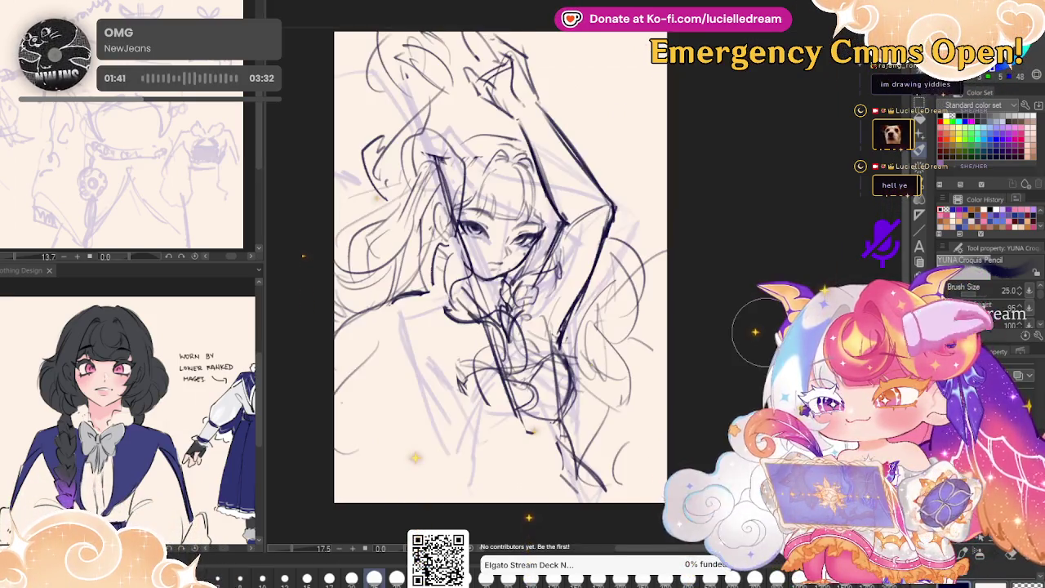
drag(399, 301, 387, 424)
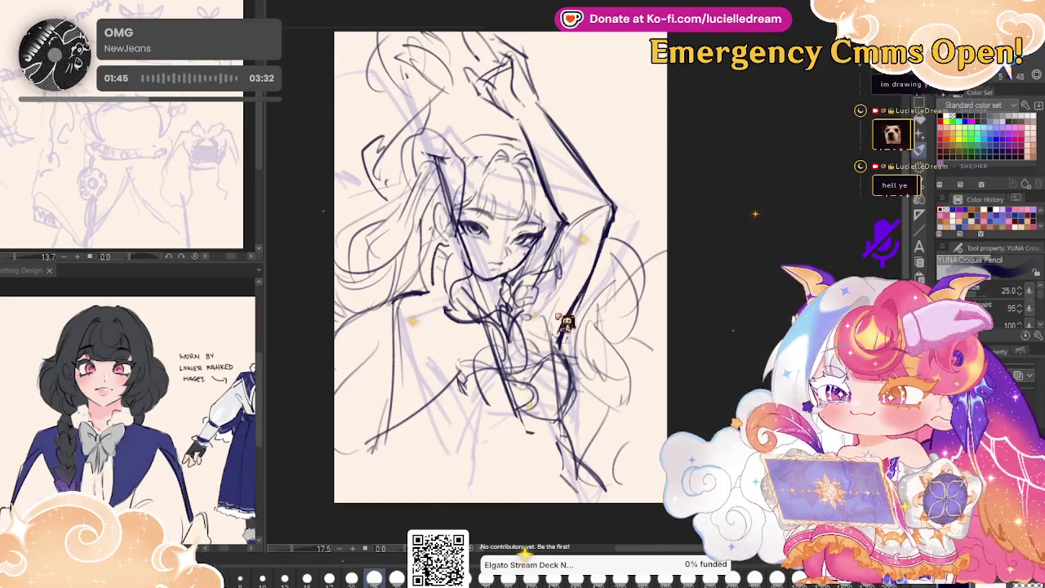
drag(387, 300, 372, 436)
mouse_move(433, 343)
mouse_down()
mouse_move(424, 424)
mouse_move(490, 404)
mouse_up()
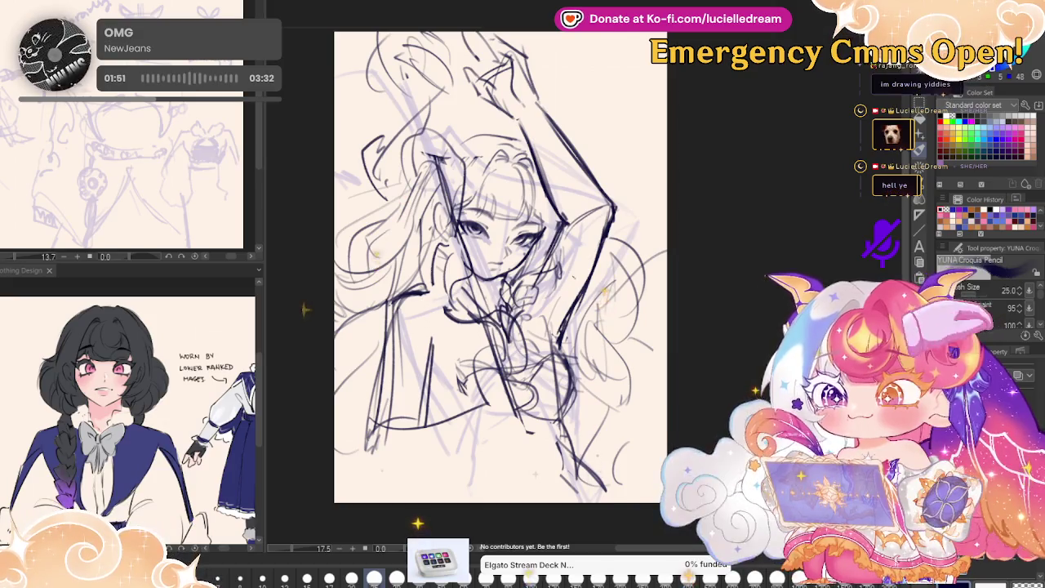
key(h)
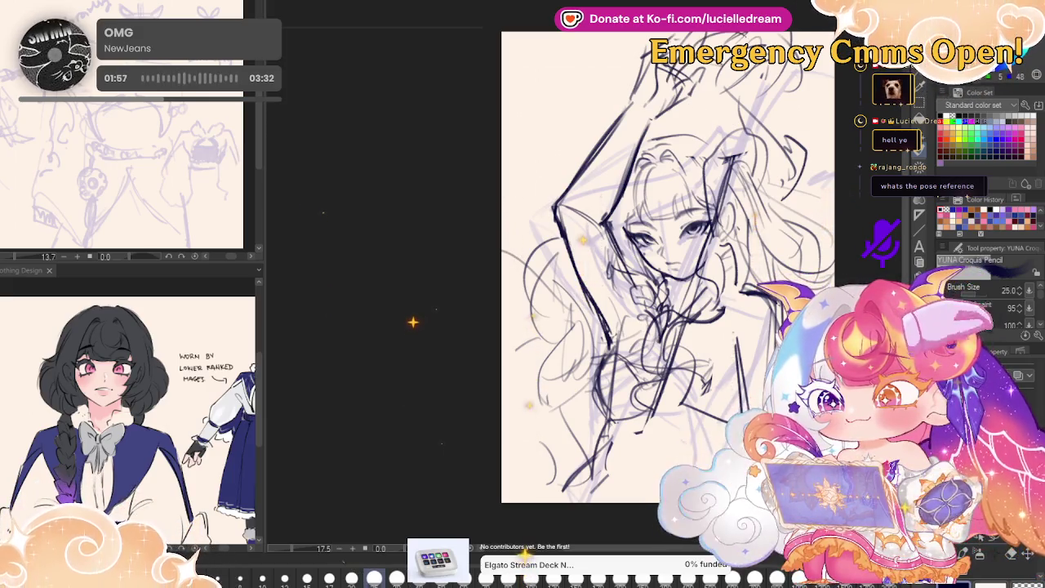
- In mirrored view again, add dark strokes to the lower body and lower-middle torso
key(h)
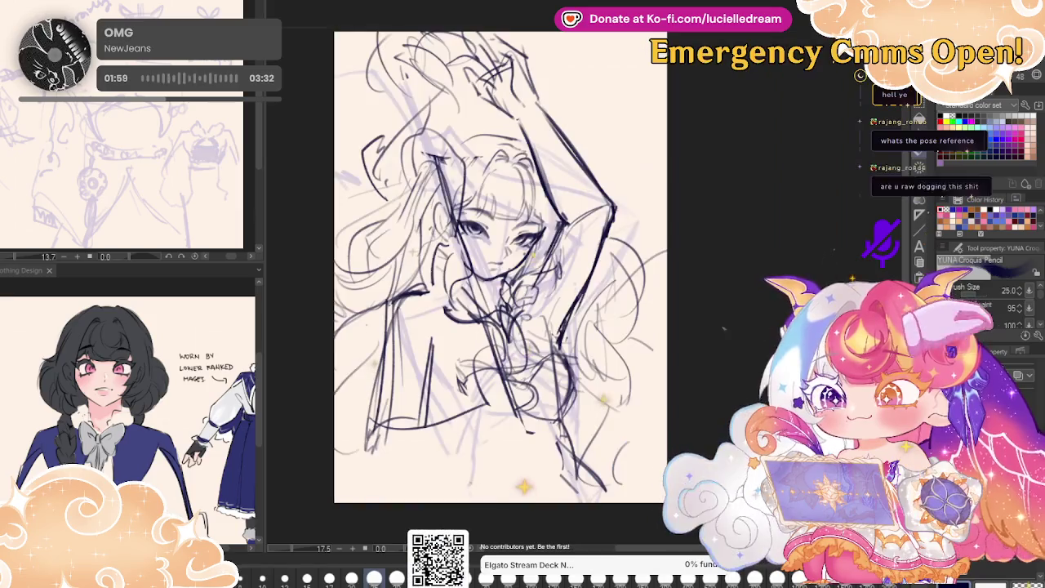
drag(374, 467, 413, 424)
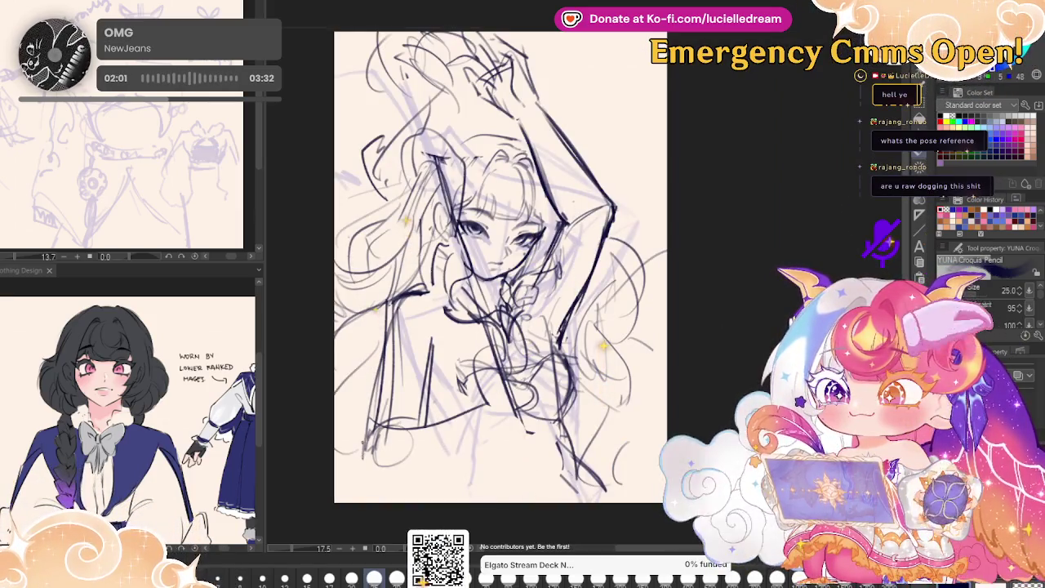
drag(402, 479, 449, 457)
mouse_move(425, 425)
mouse_down()
mouse_move(481, 390)
mouse_move(519, 433)
mouse_up()
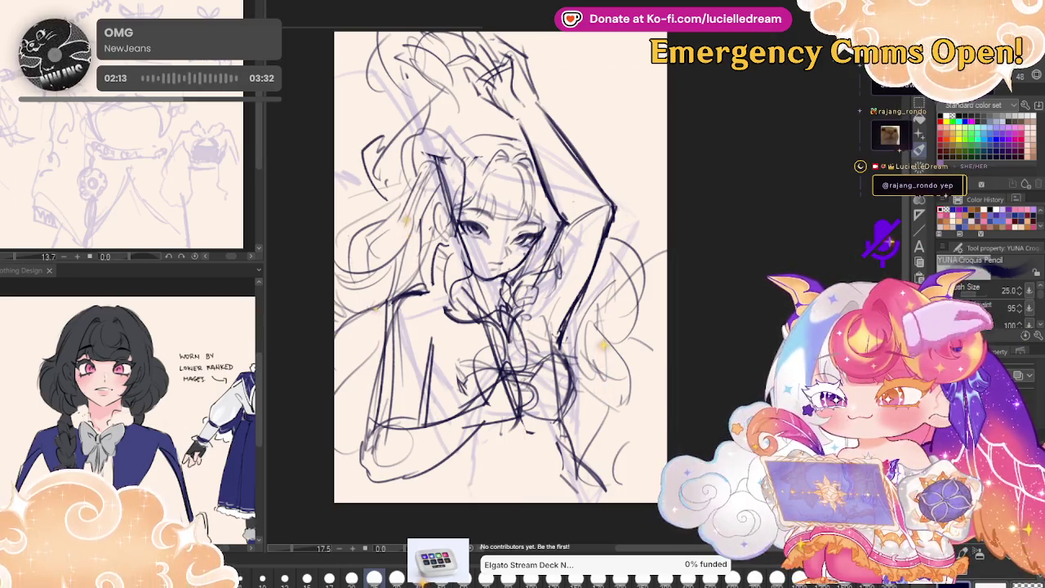
key(h)
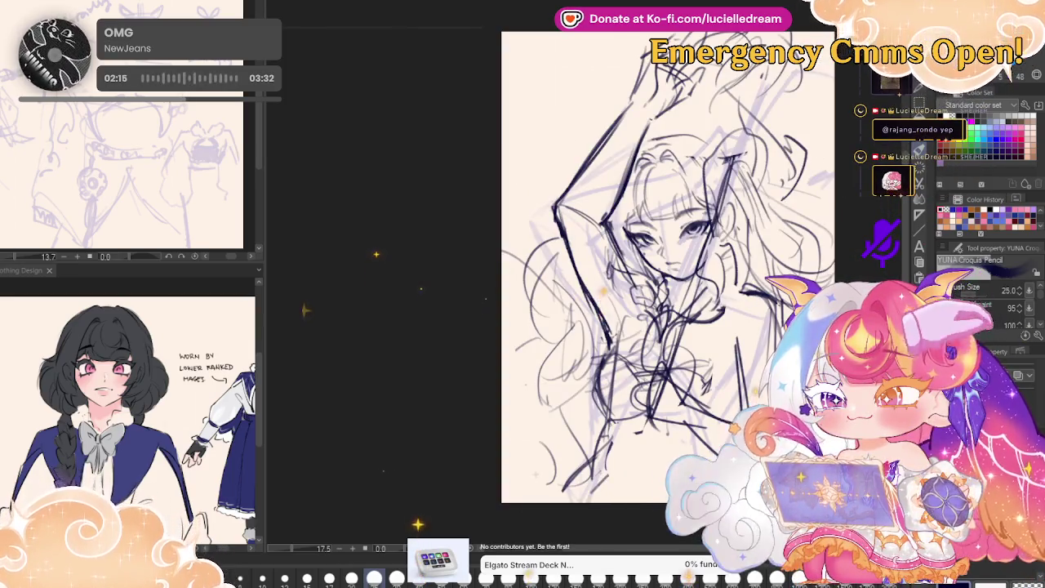
- Erase stray lower-torso strokes, then toggle the dark sketch off and back on
drag(653, 270, 614, 270)
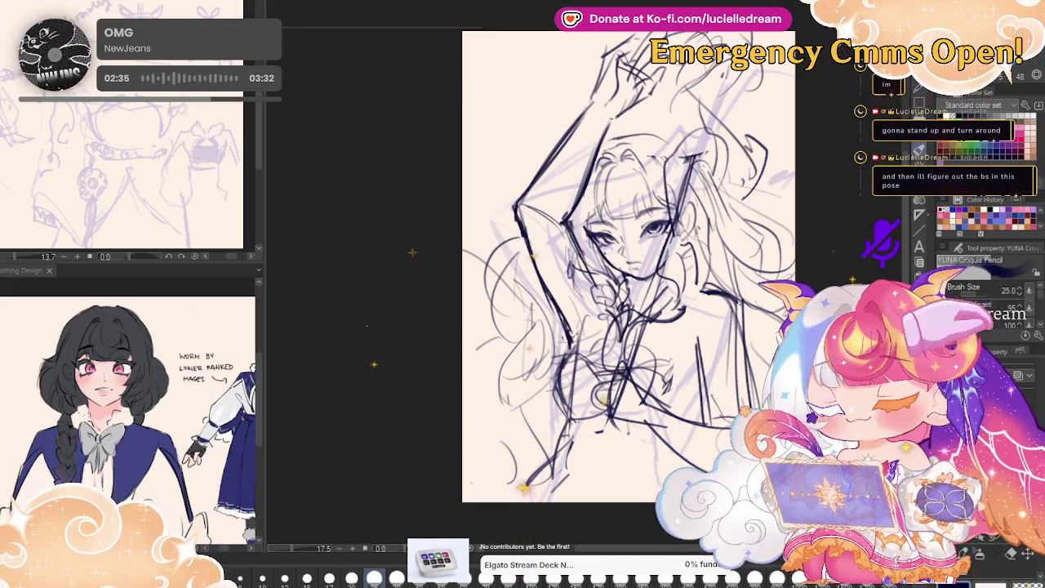
drag(629, 270, 541, 264)
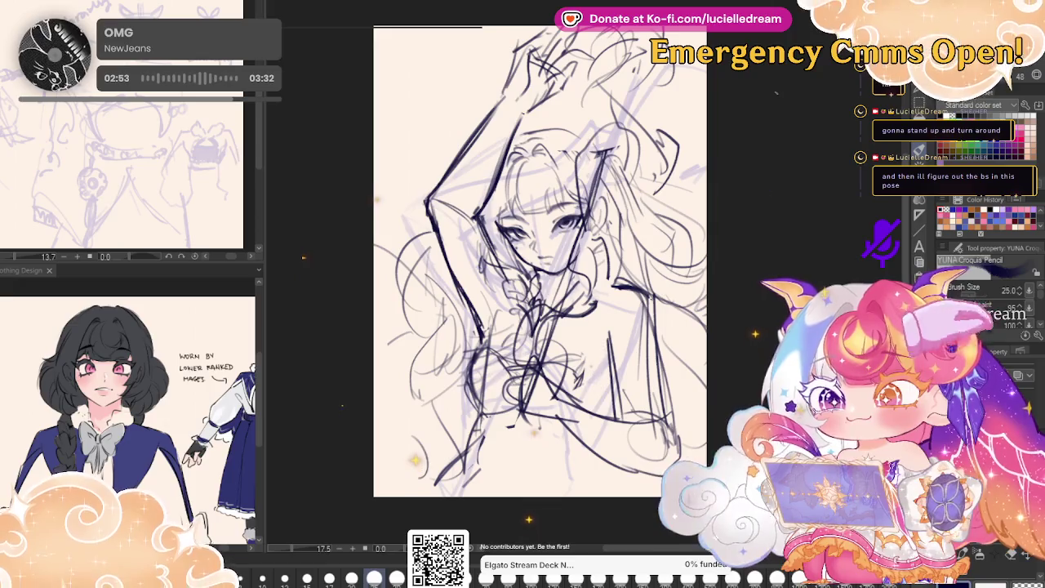
mouse_move(465, 367)
mouse_down()
mouse_move(482, 409)
mouse_move(506, 392)
mouse_up()
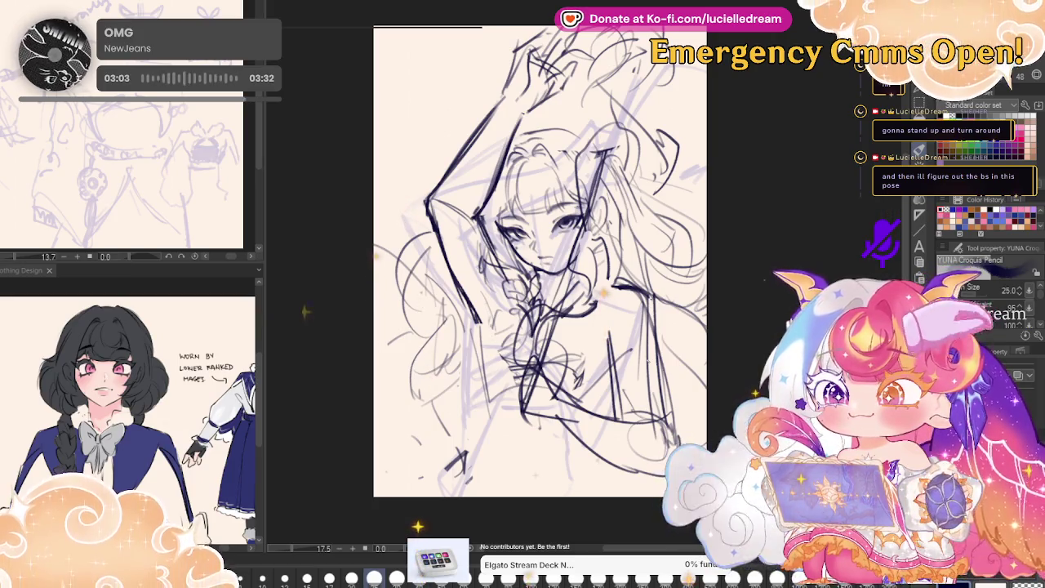
key(Delete)
key(ctrl+z)
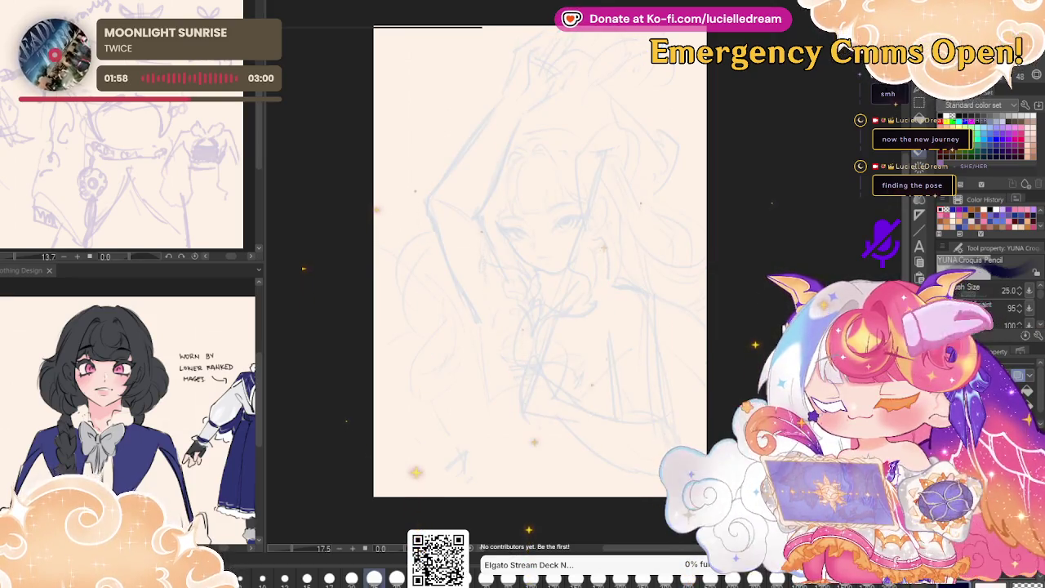
- Zoom in on the face and draw a dark pencil circle for the head
click(525, 219)
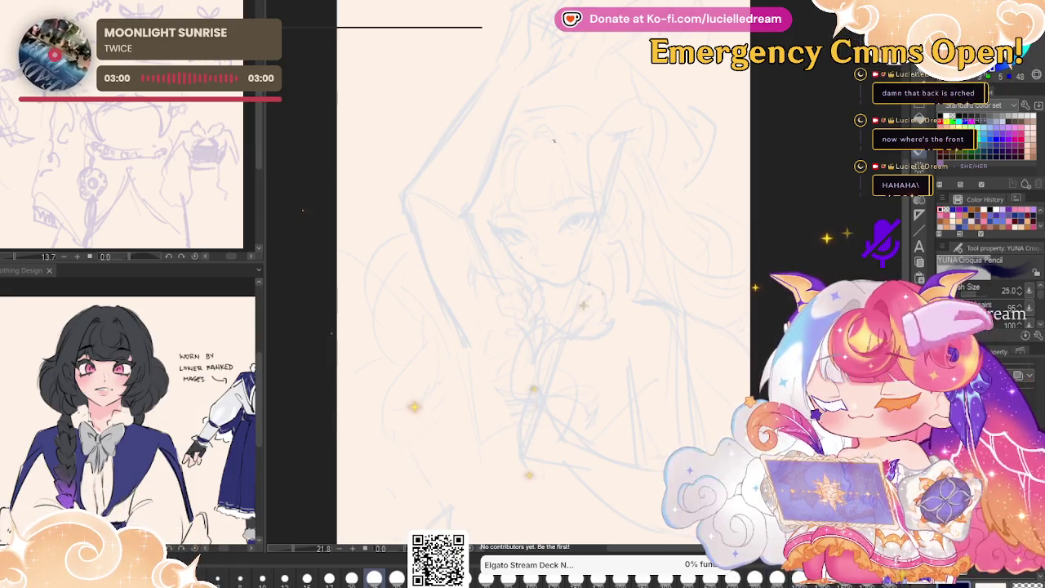
mouse_move(518, 249)
mouse_down()
mouse_move(488, 163)
mouse_move(553, 118)
mouse_move(616, 176)
mouse_move(627, 204)
mouse_move(576, 245)
mouse_up()
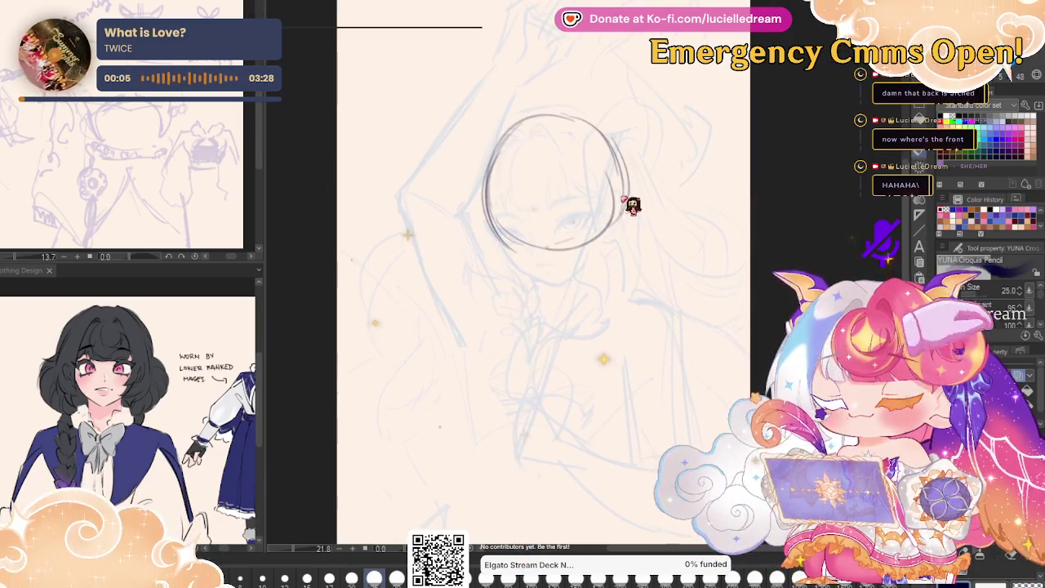
- Redraw the head circle, add a vertical centre line, and redo the jaw line
drag(636, 203, 630, 200)
drag(527, 151, 559, 286)
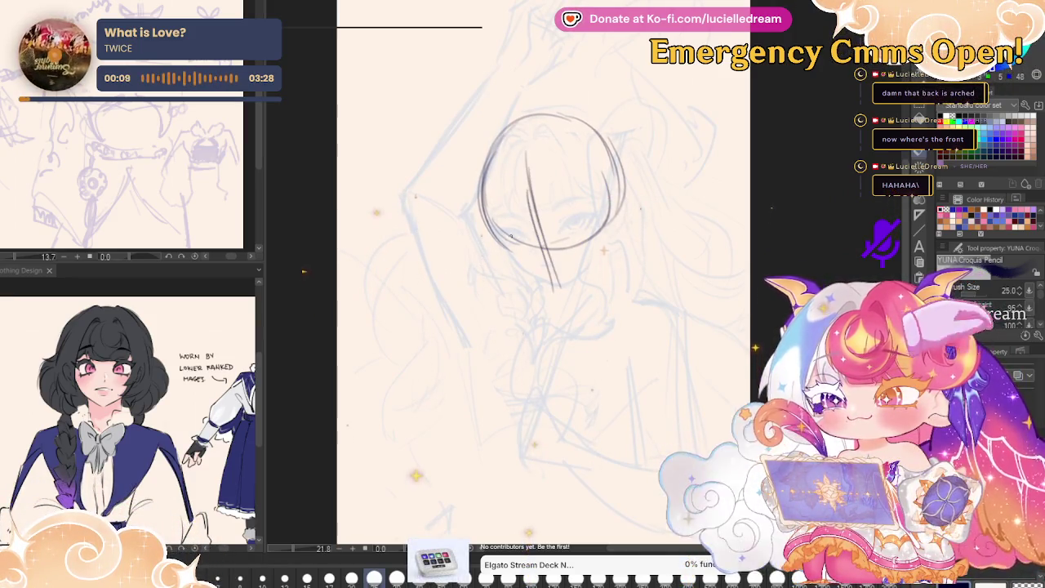
drag(503, 251, 557, 281)
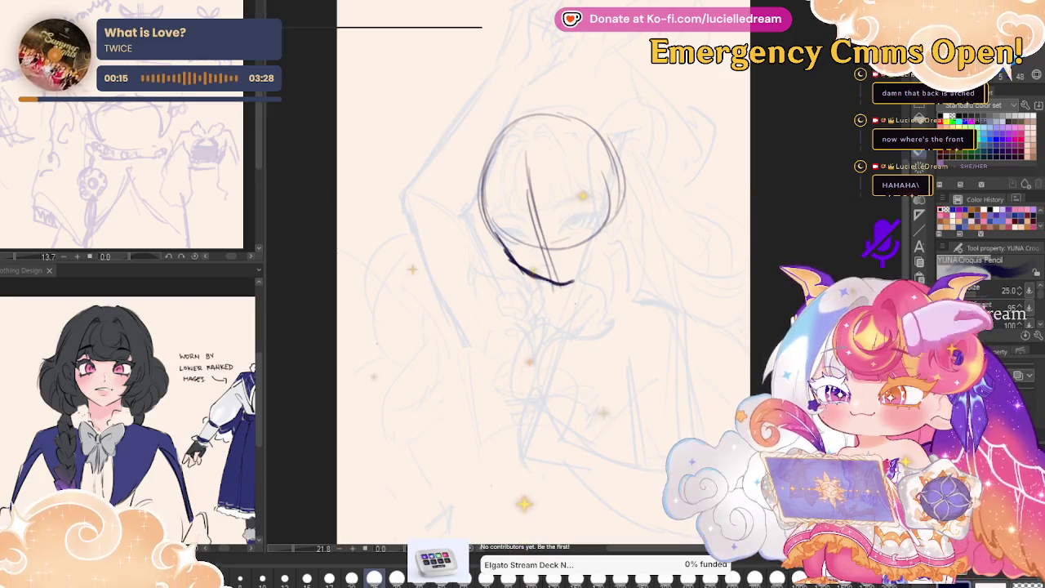
drag(556, 282, 608, 251)
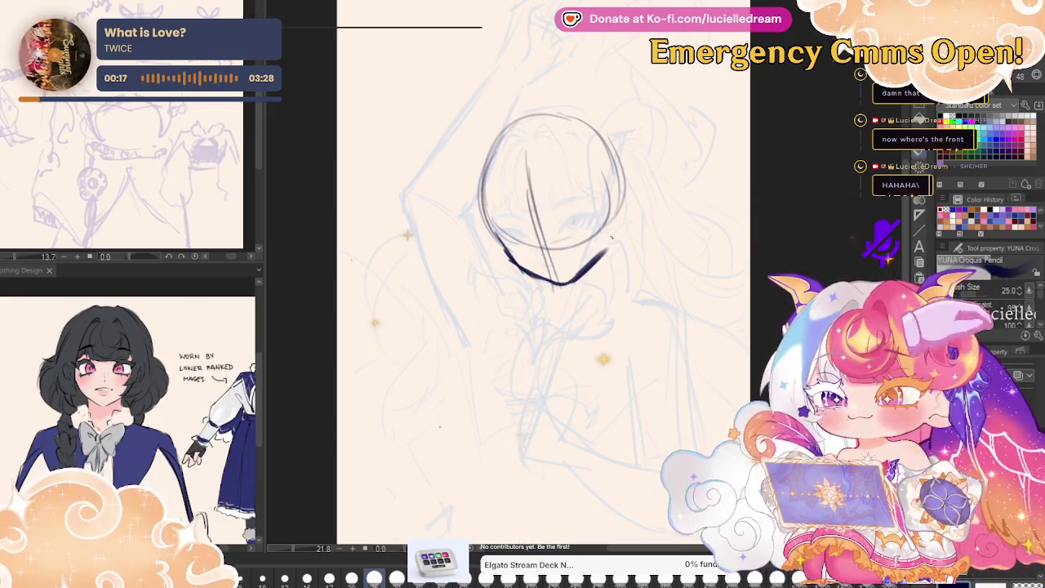
key(ctrl+z)
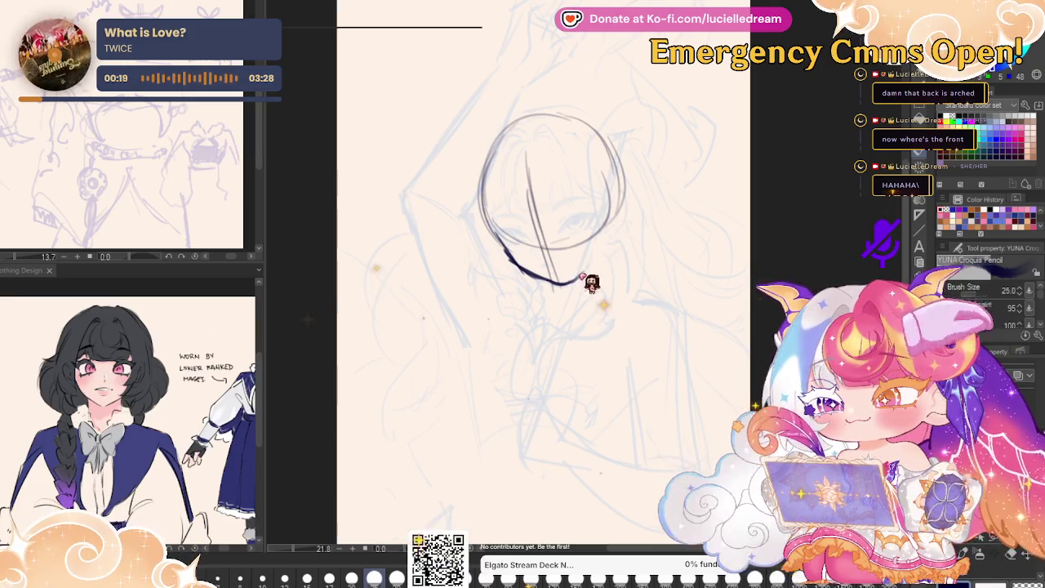
drag(563, 282, 606, 249)
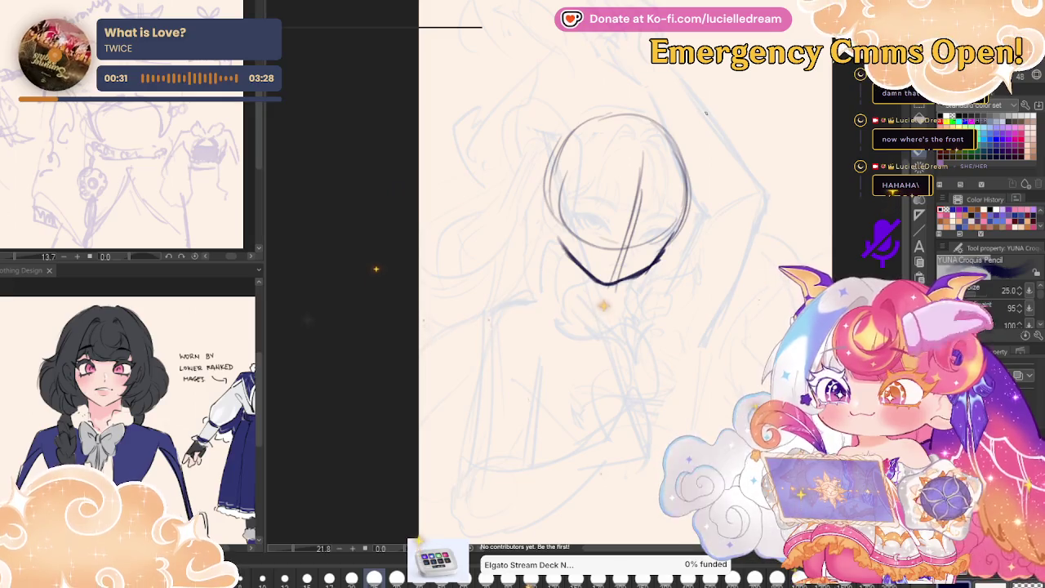
- Draw a jaw curve and inner guide curve, undo a hair stroke, then clear the dark strokes
drag(376, 269, 303, 272)
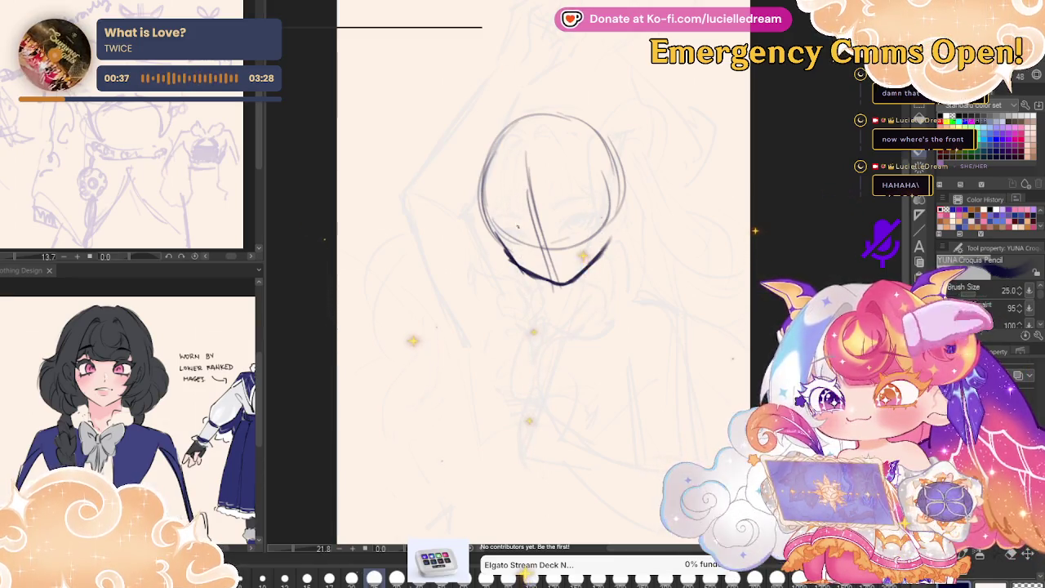
drag(490, 235, 599, 215)
drag(492, 187, 602, 214)
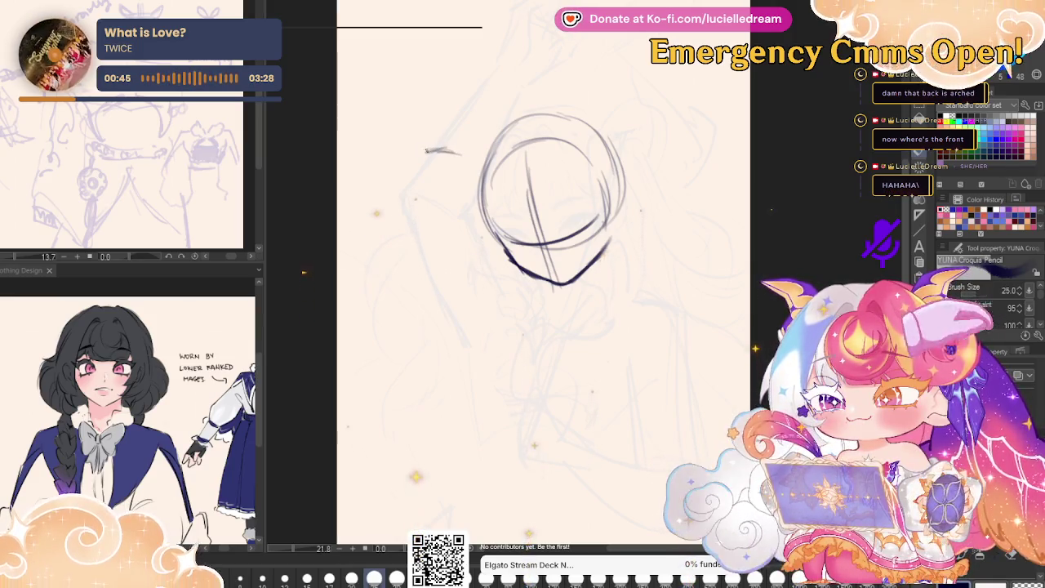
drag(421, 178, 482, 306)
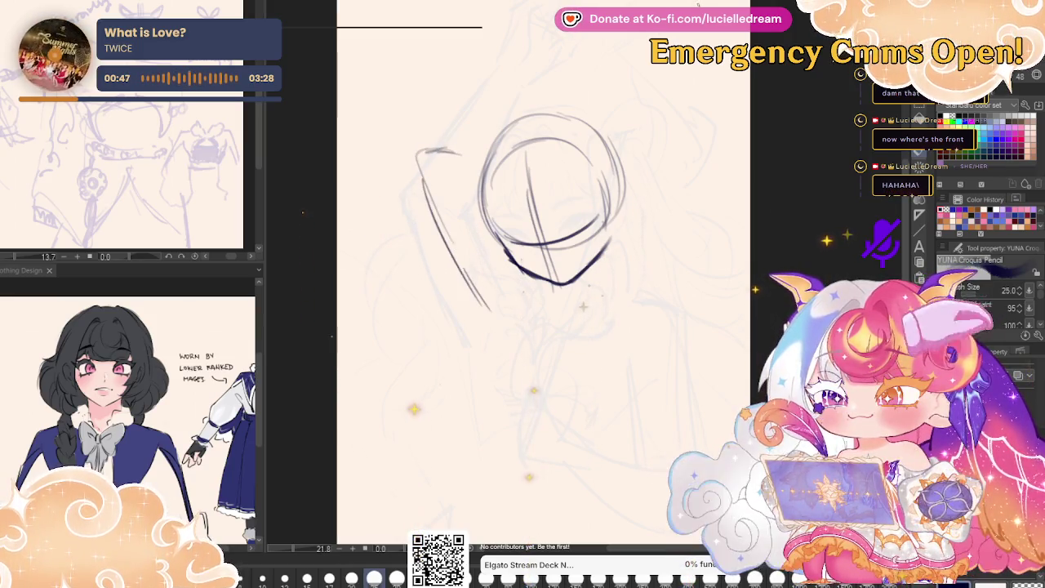
key(ctrl+z)
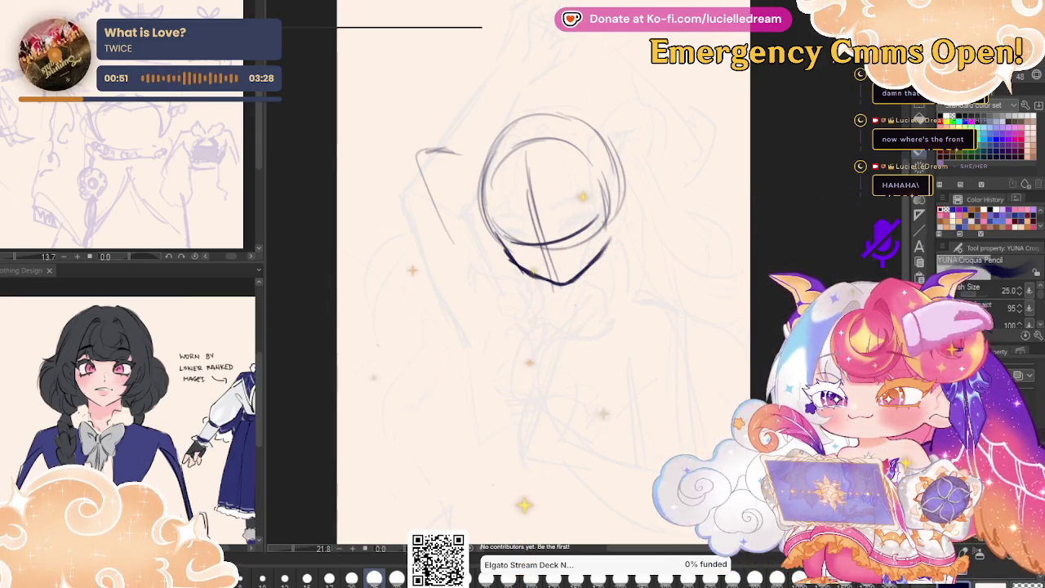
key(Delete)
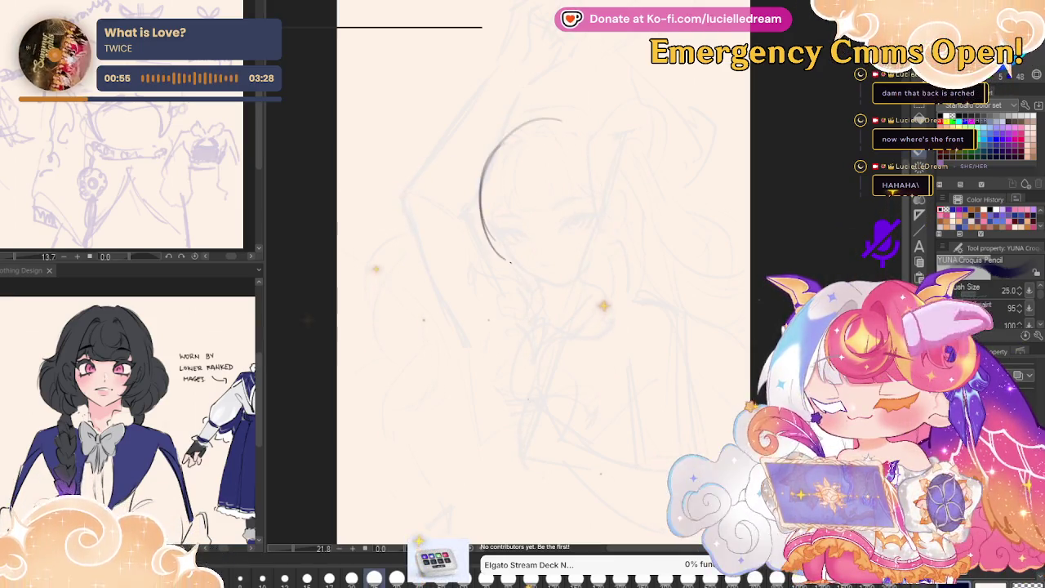
- Redraw the head as a full circle with a centre line through it
drag(502, 256, 549, 127)
drag(605, 151, 510, 261)
drag(571, 124, 484, 245)
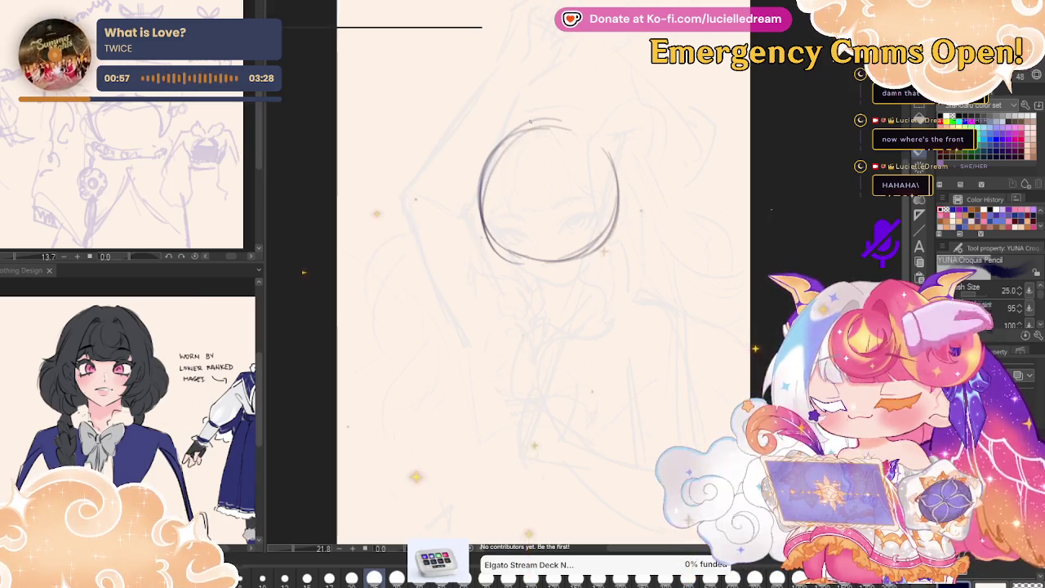
drag(554, 173, 532, 287)
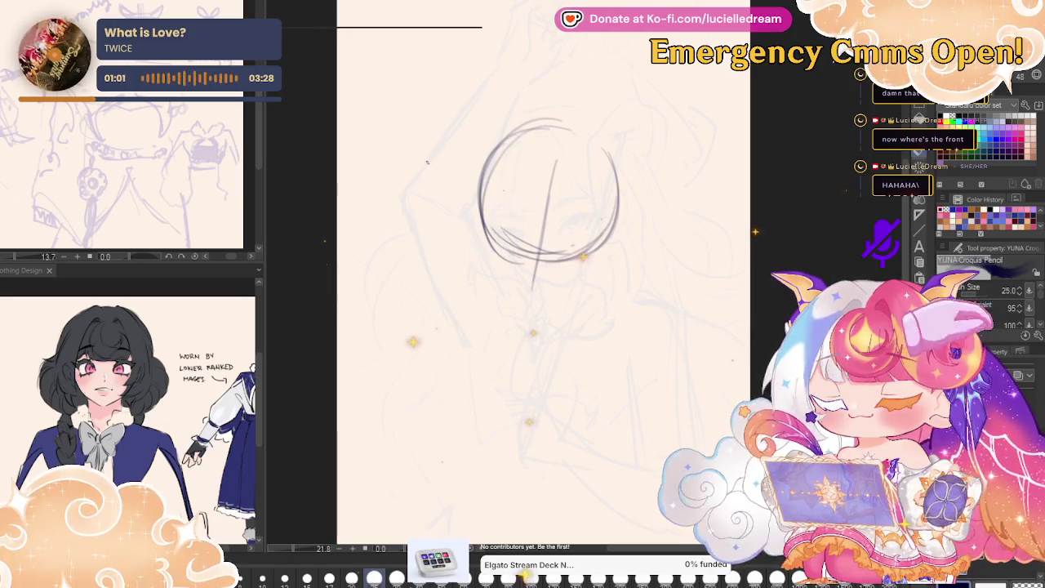
- Sketch the raised-arm lines left of the head and the forearm bending over it
drag(445, 135, 427, 172)
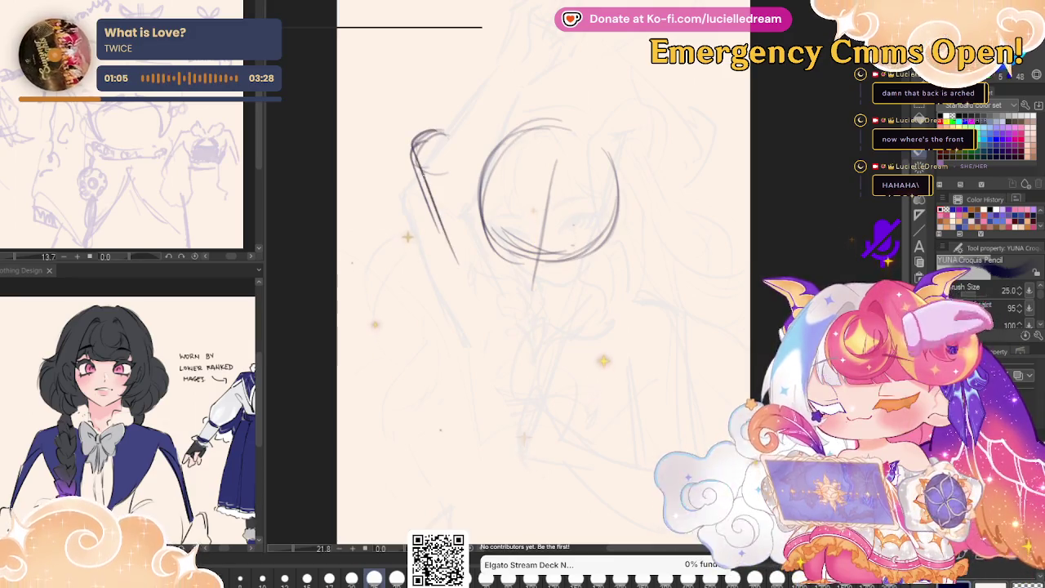
drag(424, 206, 457, 297)
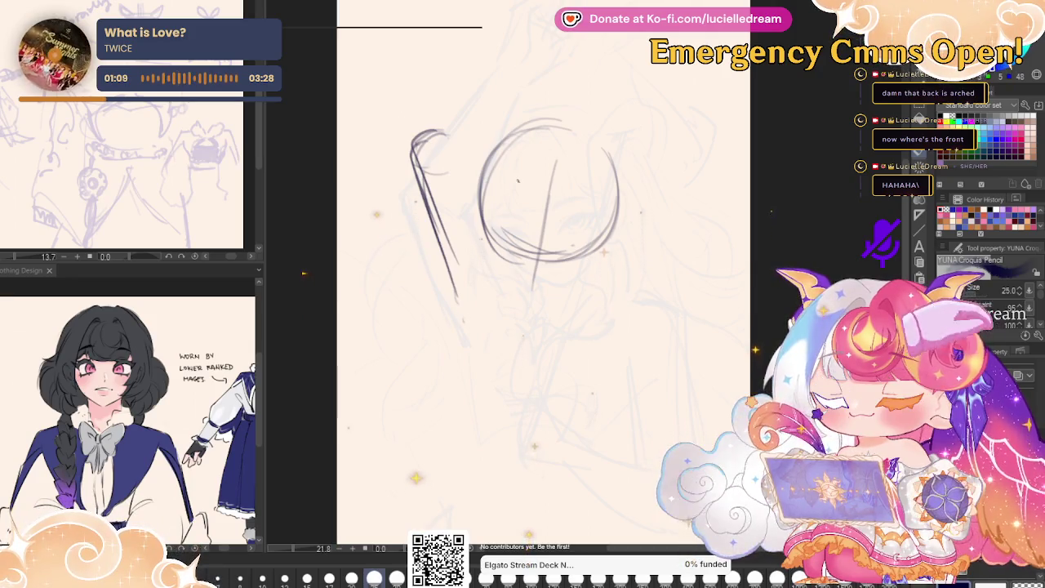
drag(498, 300, 454, 344)
drag(464, 167, 501, 290)
drag(465, 151, 488, 245)
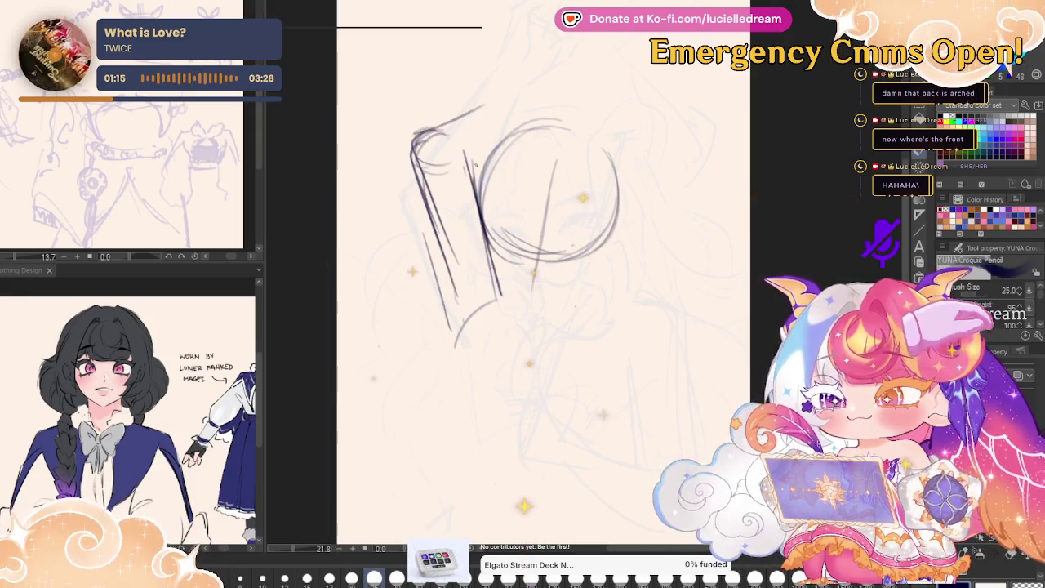
drag(504, 123, 561, 98)
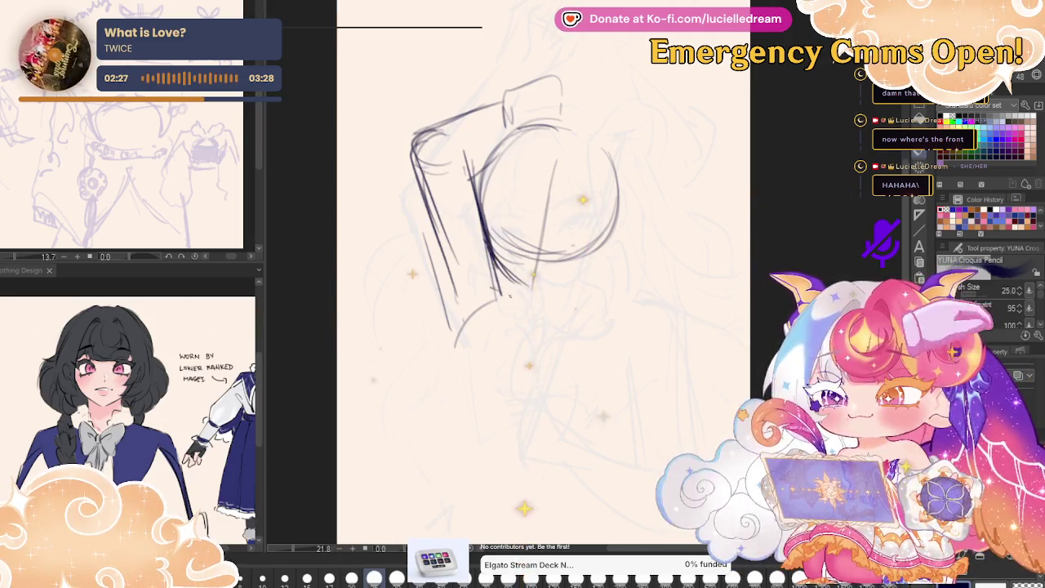
- Sketch a curved shoulder line arcing down to the right of the head
mouse_move(595, 304)
mouse_down()
mouse_move(645, 317)
mouse_move(647, 376)
mouse_up()
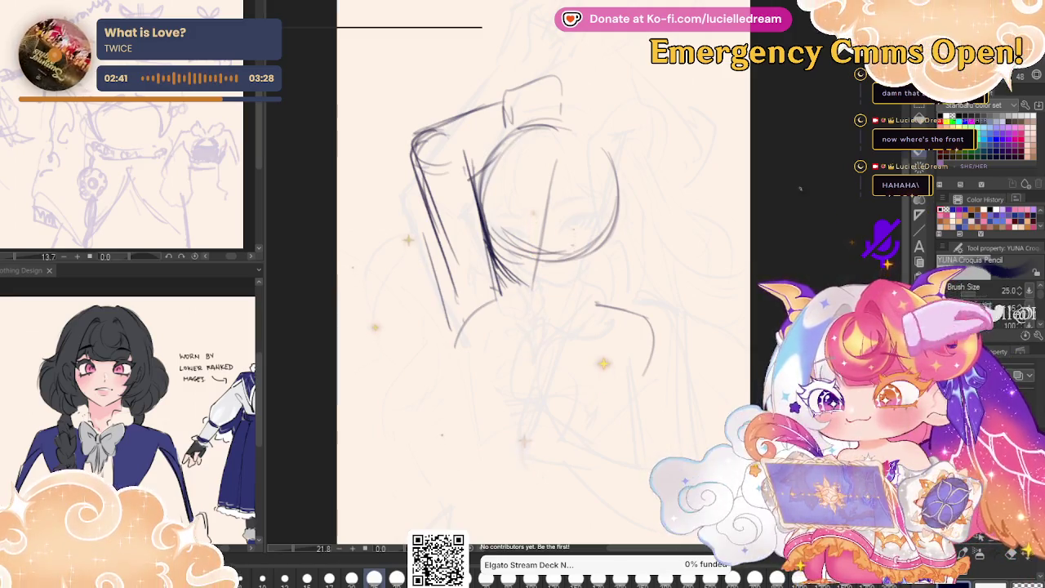
- Clear the dark sketch strokes from the layer
key(Delete)
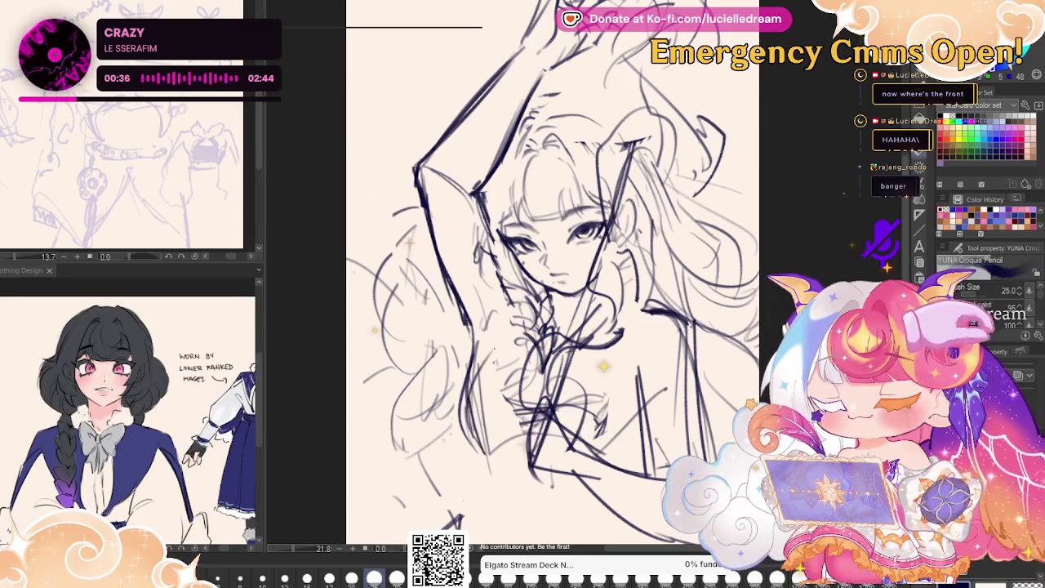
- Mirror the canvas to check proportions and sketch lines for the hands and torso
key(h)
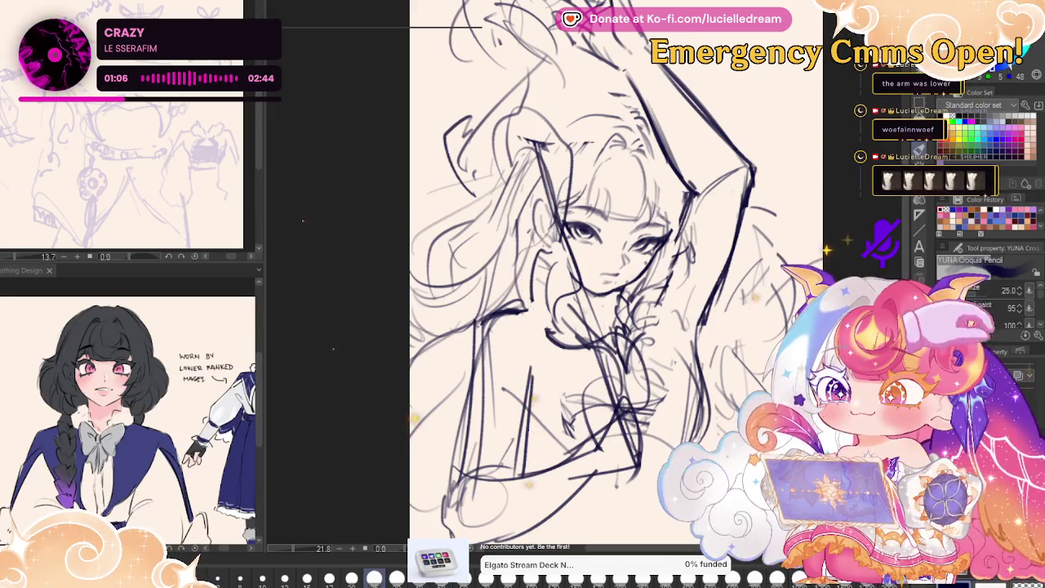
key(h)
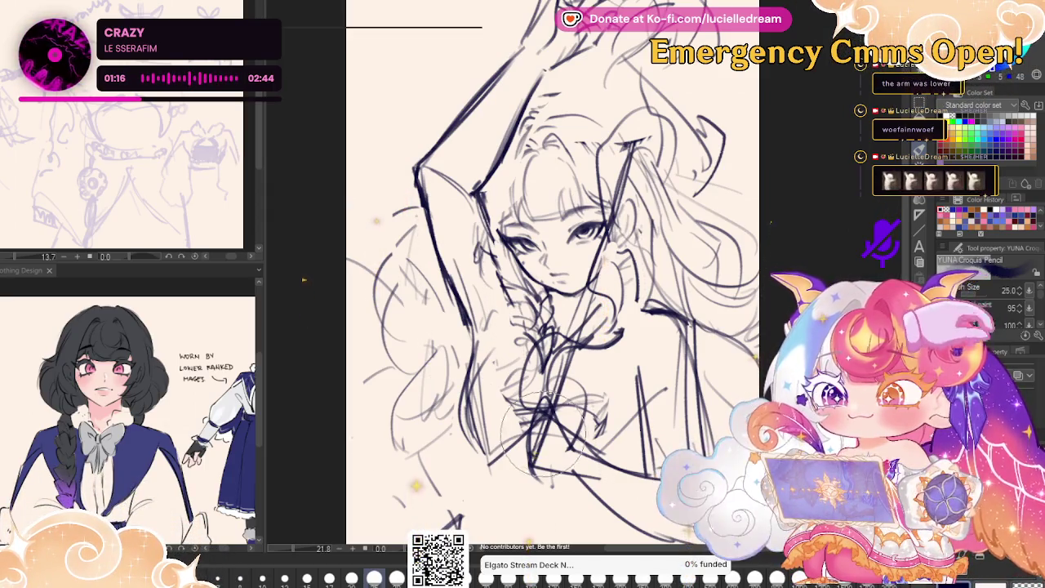
key(h)
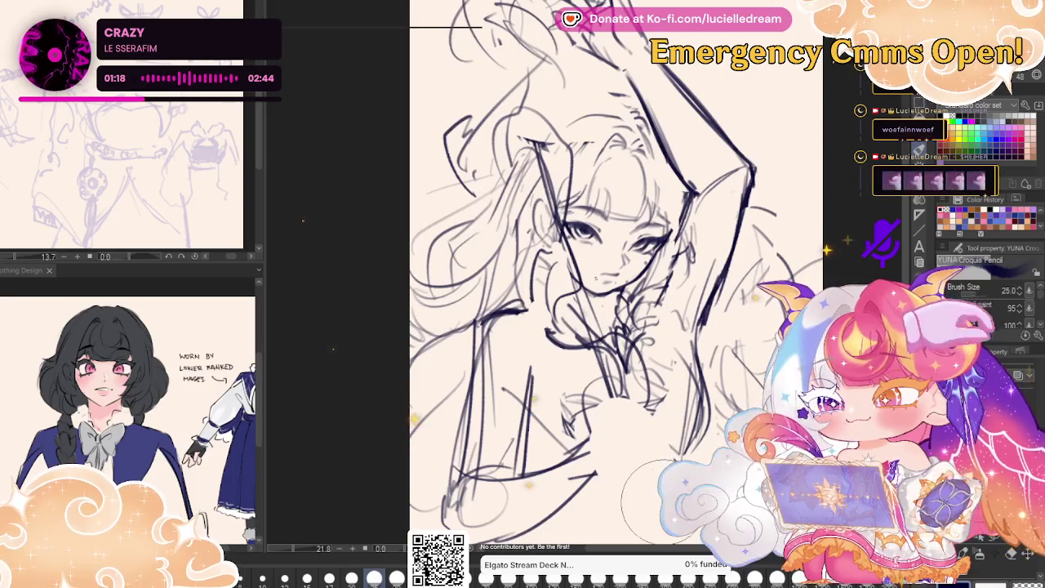
drag(590, 372, 632, 438)
drag(626, 391, 640, 452)
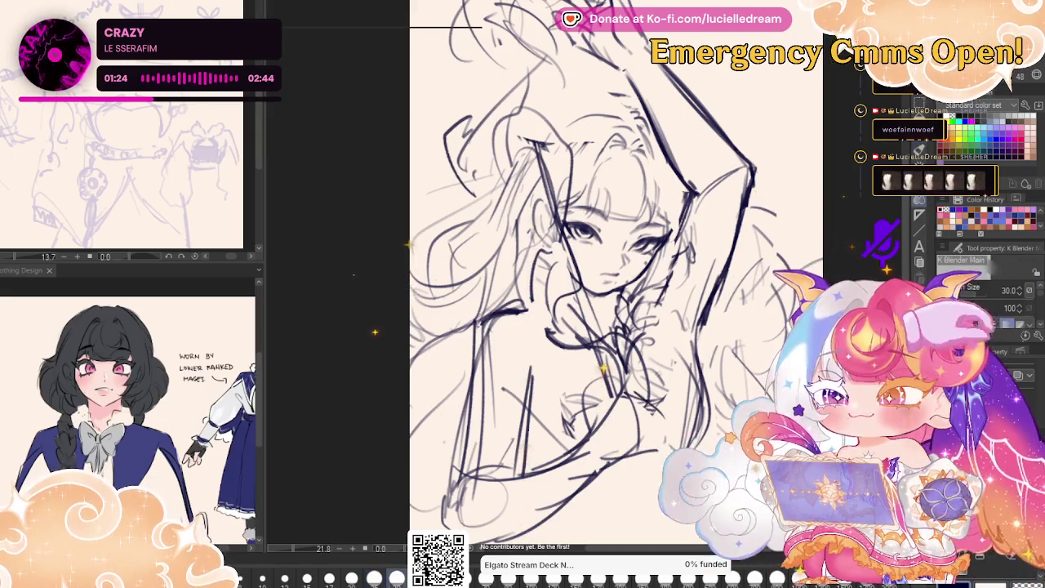
key(h)
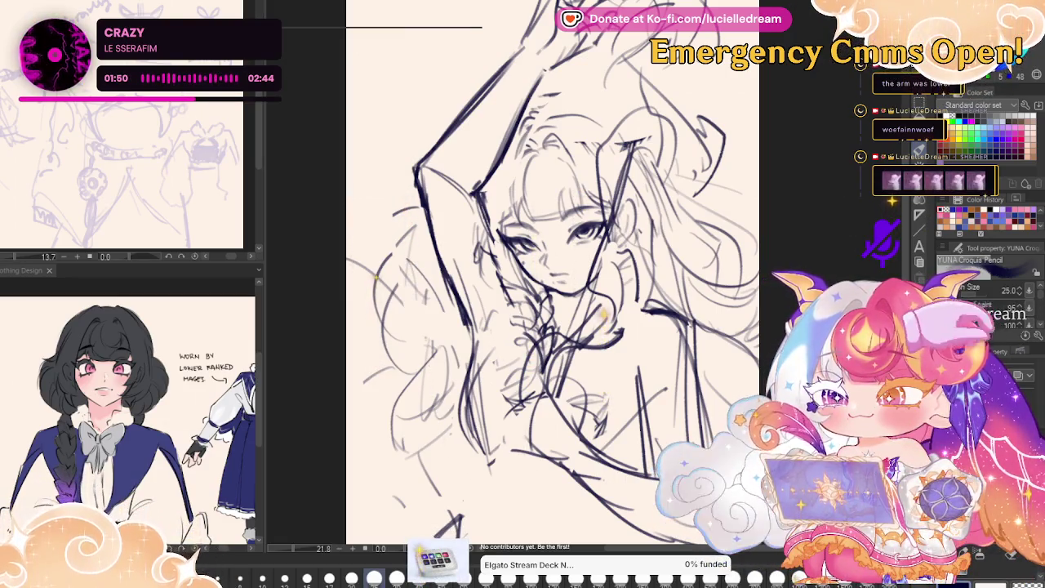
key(ctrl+Tab)
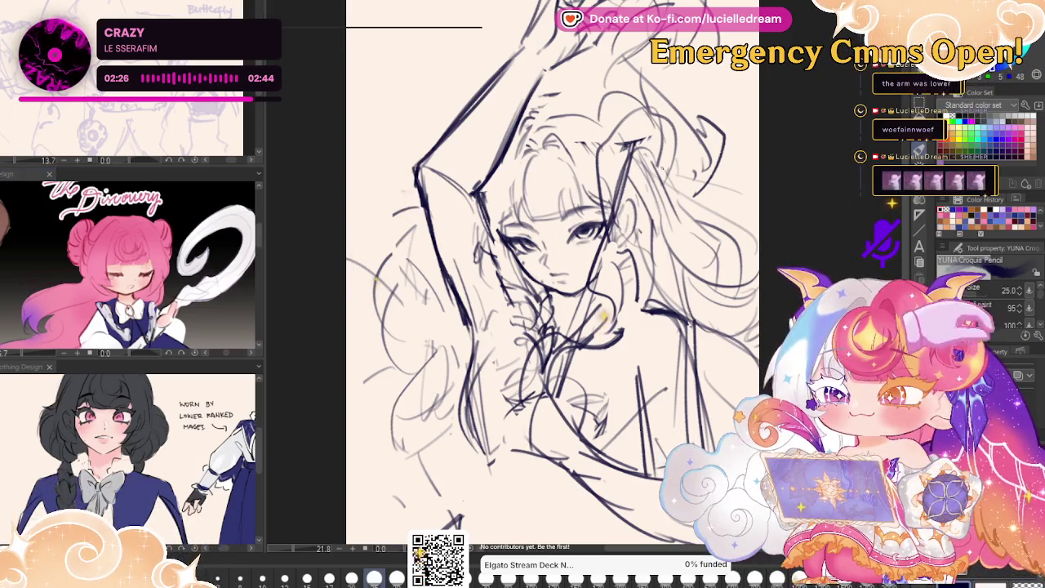
key(h)
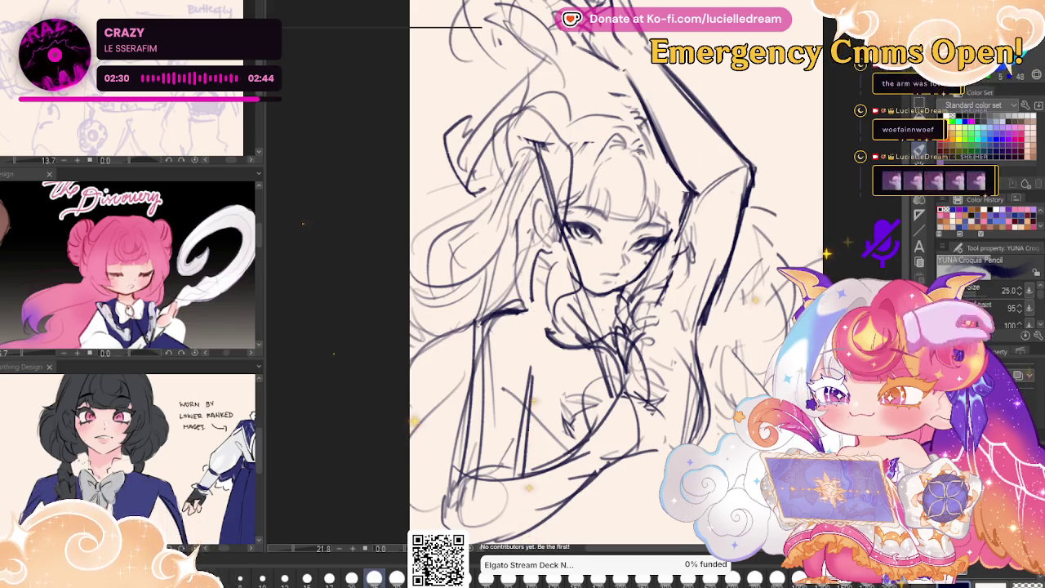
- Sketch a small curl on the forehead, then zoom in around the raised arm
drag(596, 167, 621, 196)
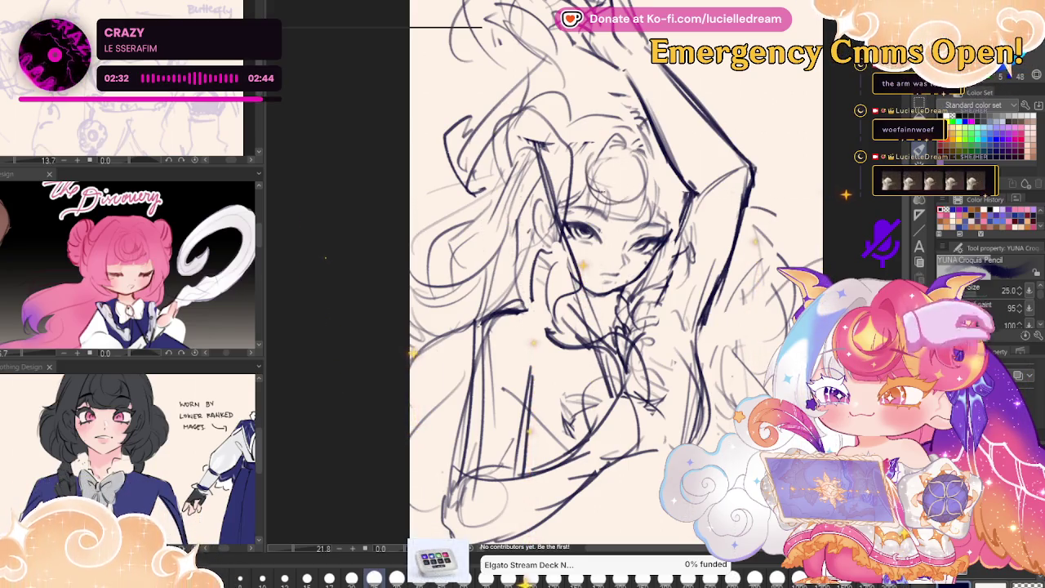
key(h)
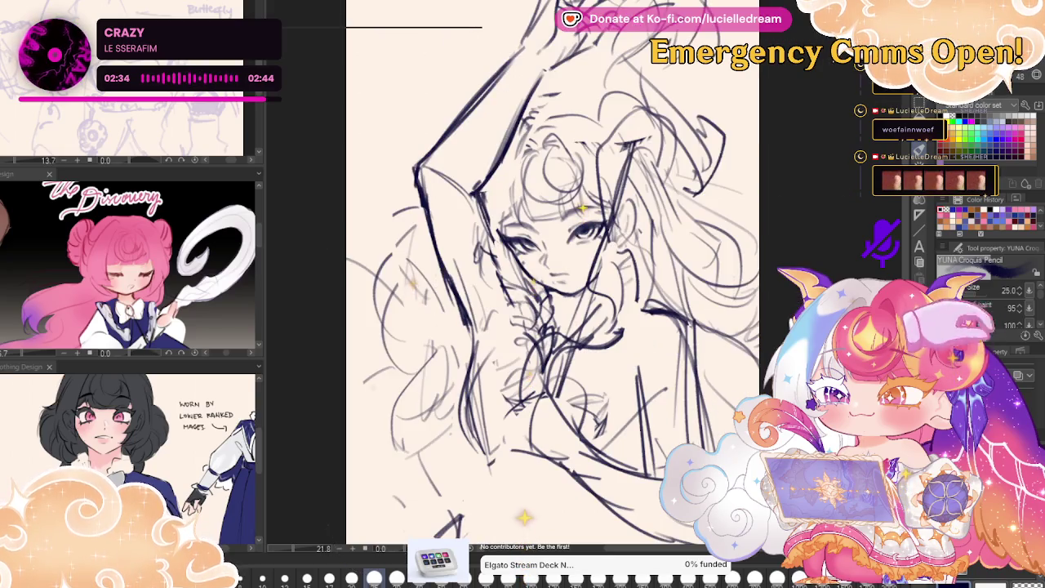
drag(531, 286, 646, 265)
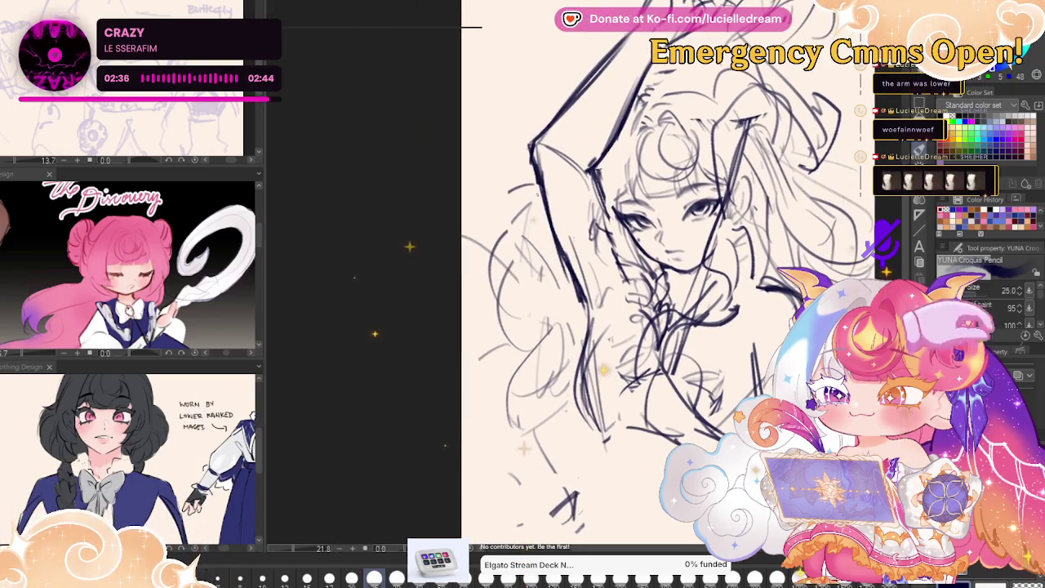
scroll(669, 274, up, 2)
scroll(670, 275, up, 2)
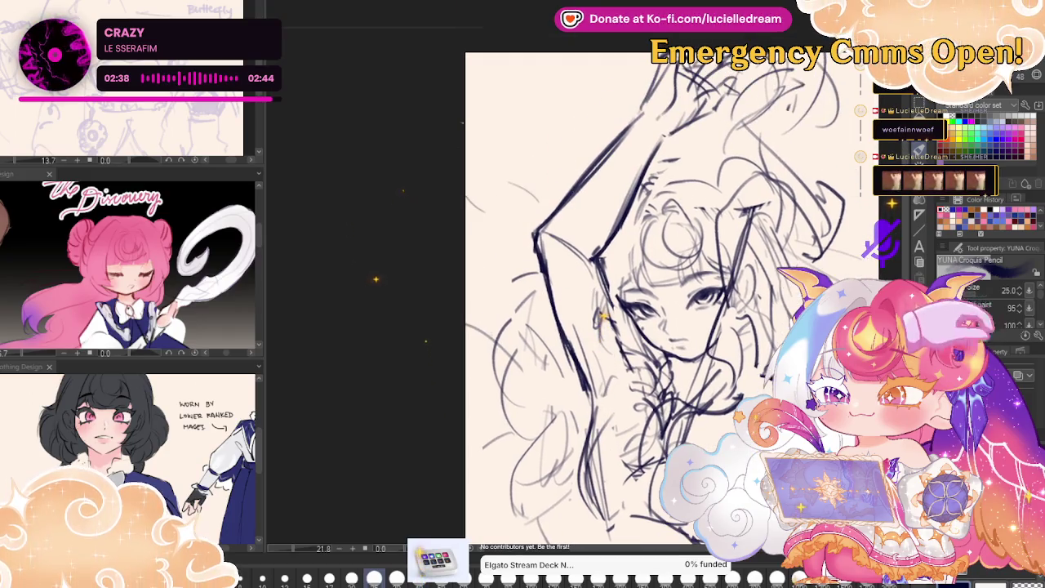
- Add loose dark pencil strokes around the raised hand, arm, torso and head
drag(551, 96, 472, 172)
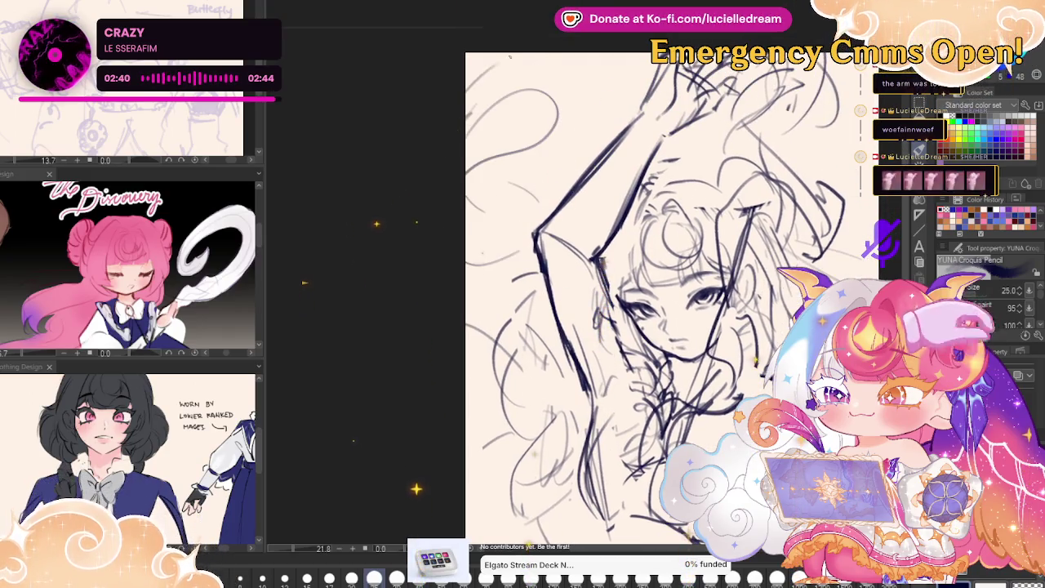
drag(606, 131, 507, 245)
drag(556, 177, 470, 299)
drag(504, 248, 464, 314)
mouse_move(871, 200)
mouse_down()
mouse_move(838, 178)
mouse_move(803, 197)
mouse_move(732, 148)
mouse_up()
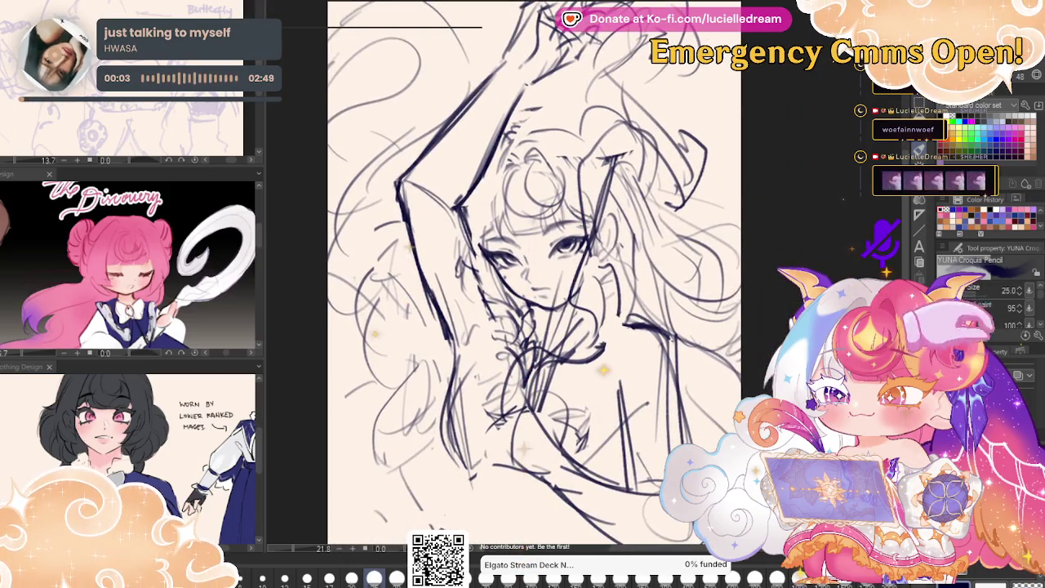
drag(599, 186, 577, 272)
drag(547, 323, 532, 399)
drag(568, 368, 549, 439)
drag(611, 266, 571, 340)
drag(629, 168, 604, 249)
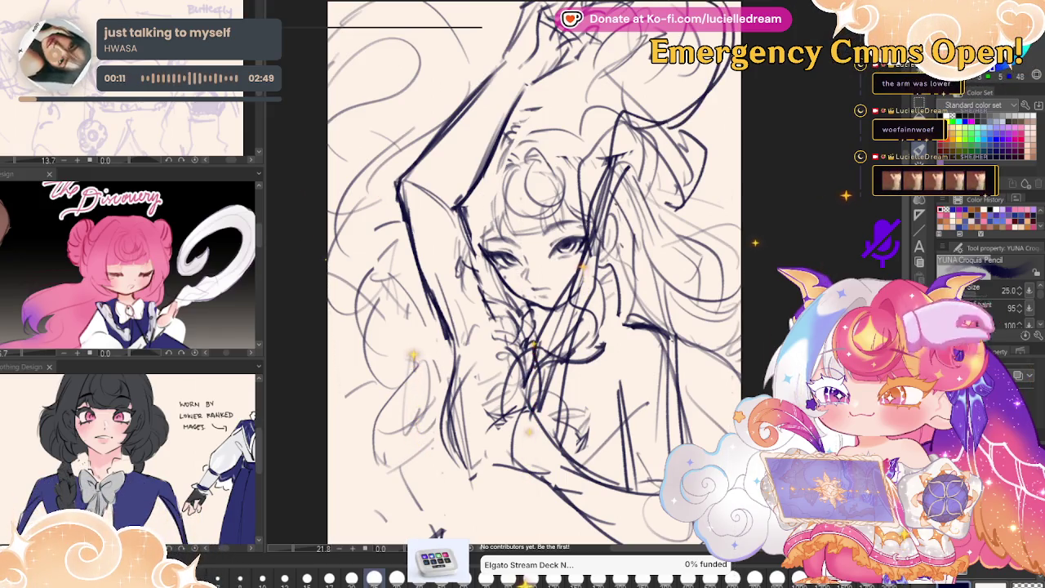
- Check the sketch mirrored, then rotate the sketch layer clockwise with free transform
key(h)
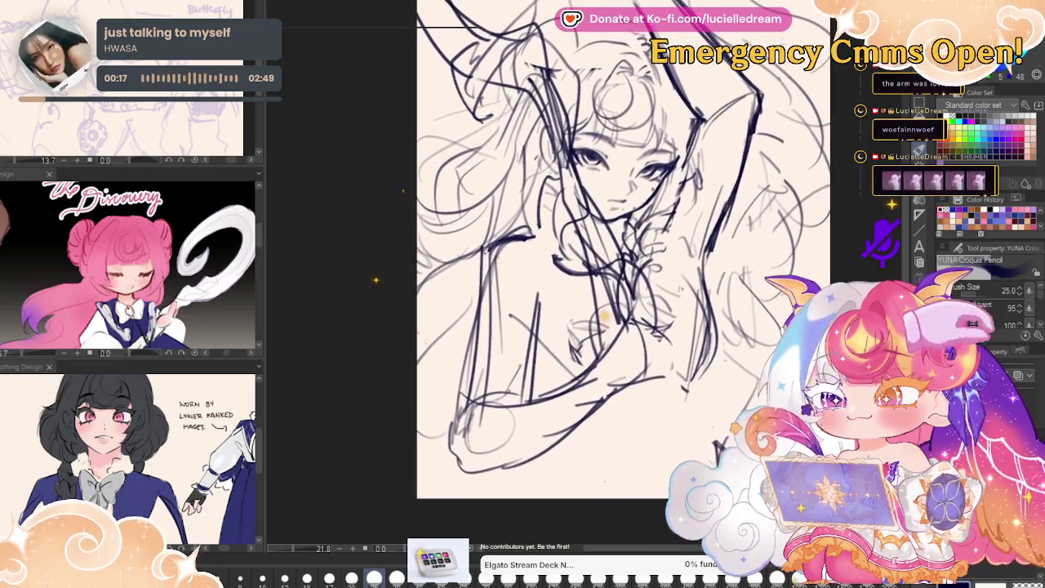
key(h)
scroll(772, 133, down, 3)
key(ctrl+t)
mouse_move(779, 123)
mouse_down()
mouse_move(804, 171)
mouse_move(788, 231)
mouse_move(803, 107)
mouse_move(802, 258)
mouse_up()
- Ease the sketch's clockwise tilt back a few degrees and confirm the rotation
key(Return)
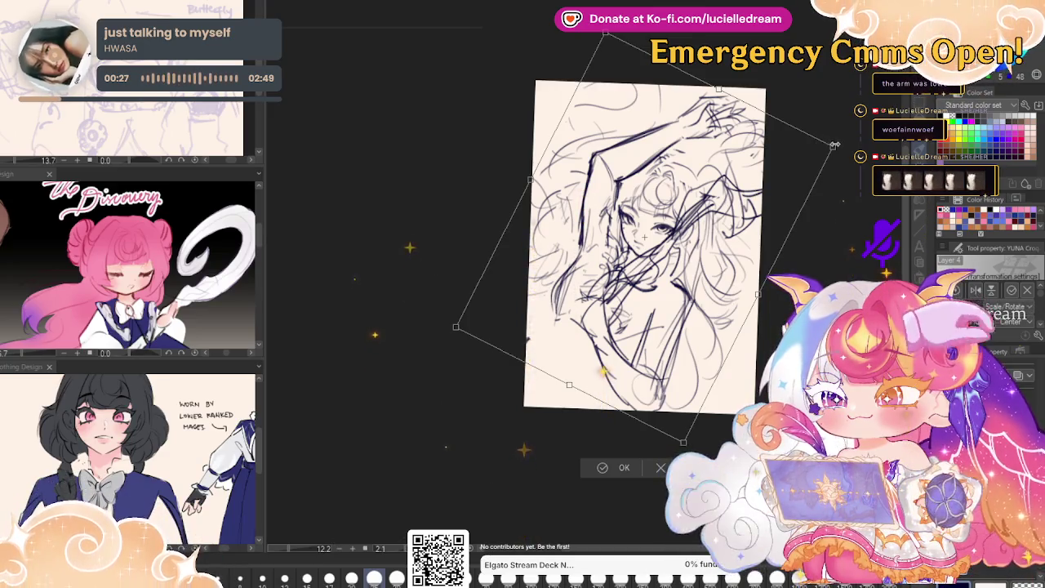
drag(407, 234, 376, 267)
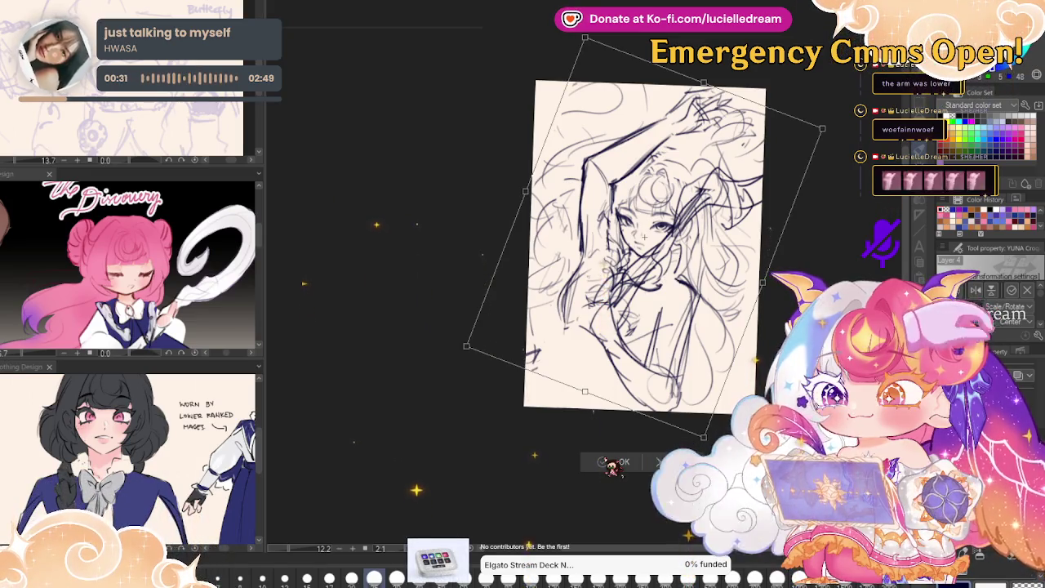
click(608, 462)
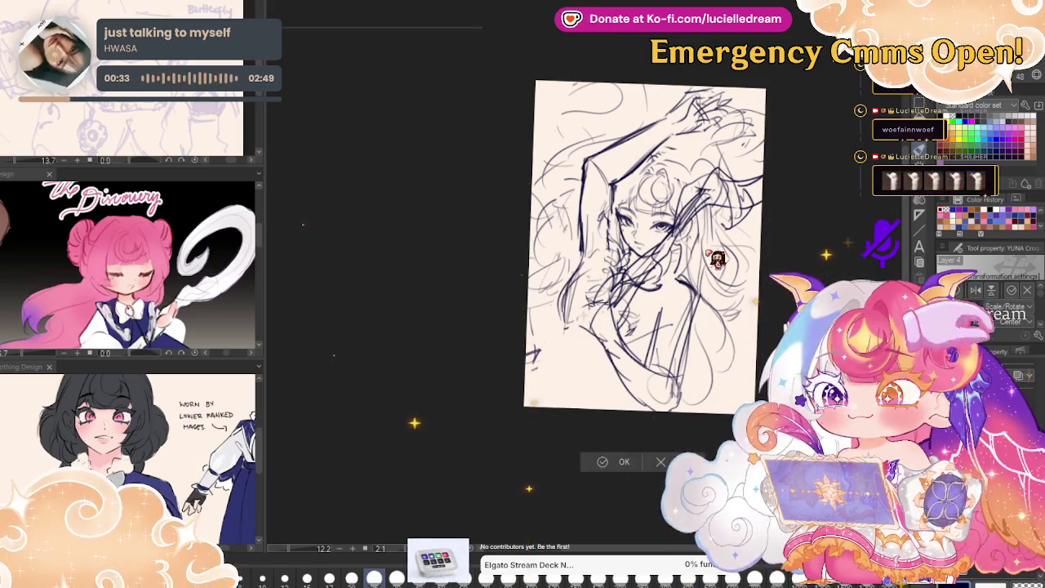
- Zoom in and add dark strokes down the lower body and the figure's lower left
scroll(733, 228, up, 2)
scroll(733, 229, up, 2)
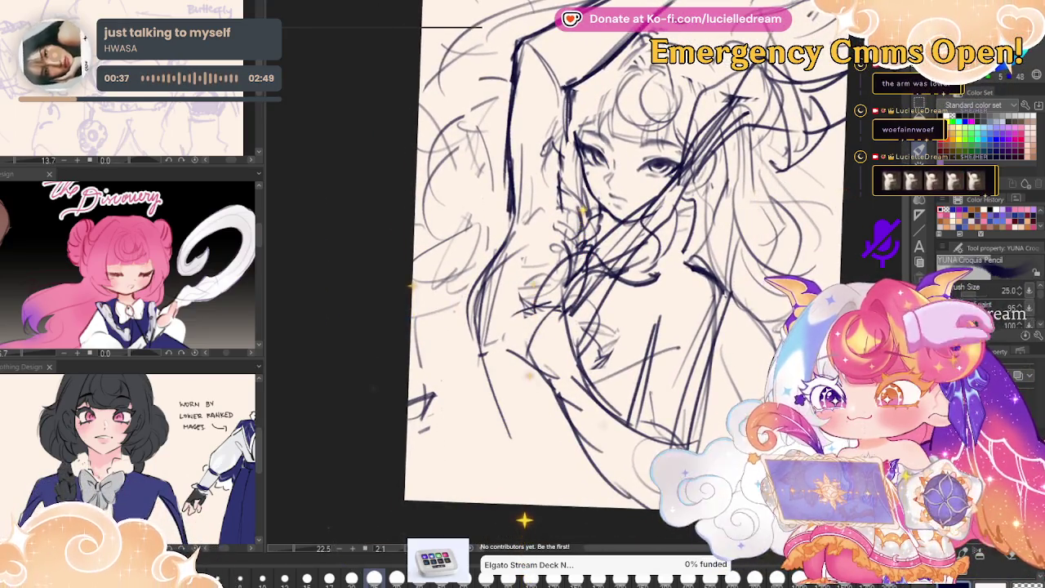
drag(469, 335, 494, 436)
drag(483, 386, 515, 472)
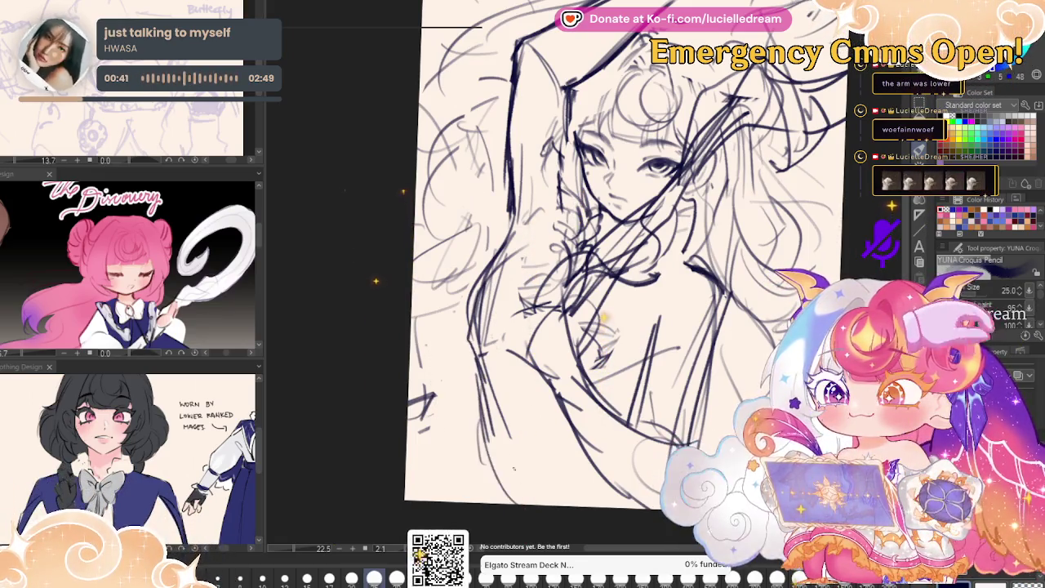
drag(478, 441, 450, 487)
key(h)
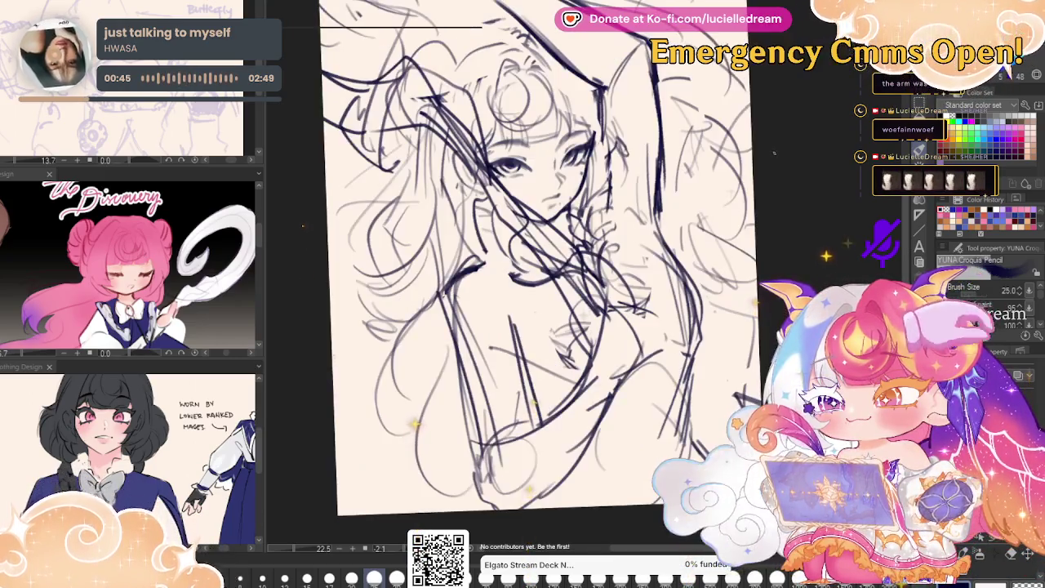
key(h)
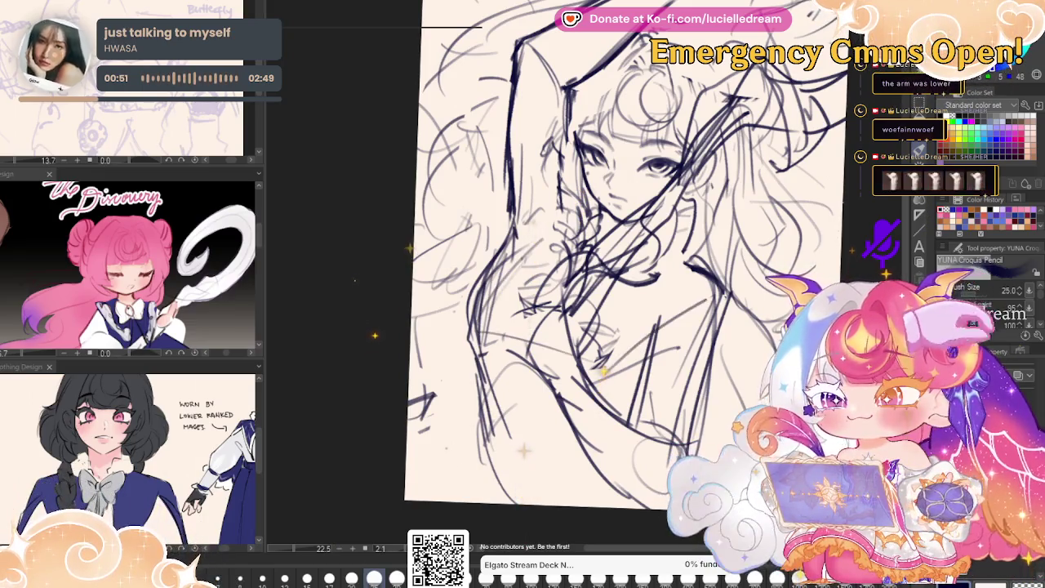
- Add dark strokes across the torso, briefly switching to Lasso and K Blender
key(m)
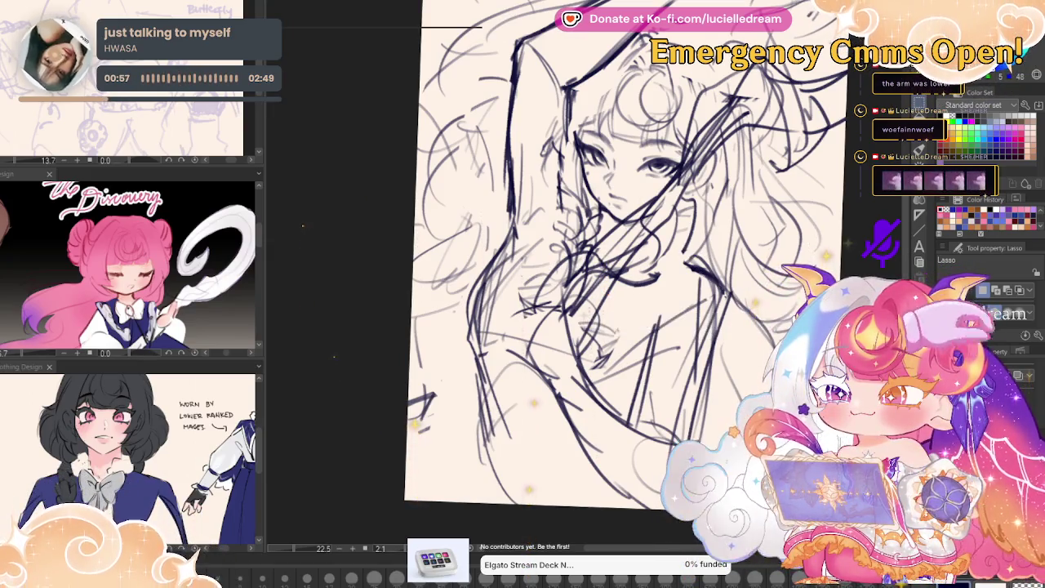
key(p)
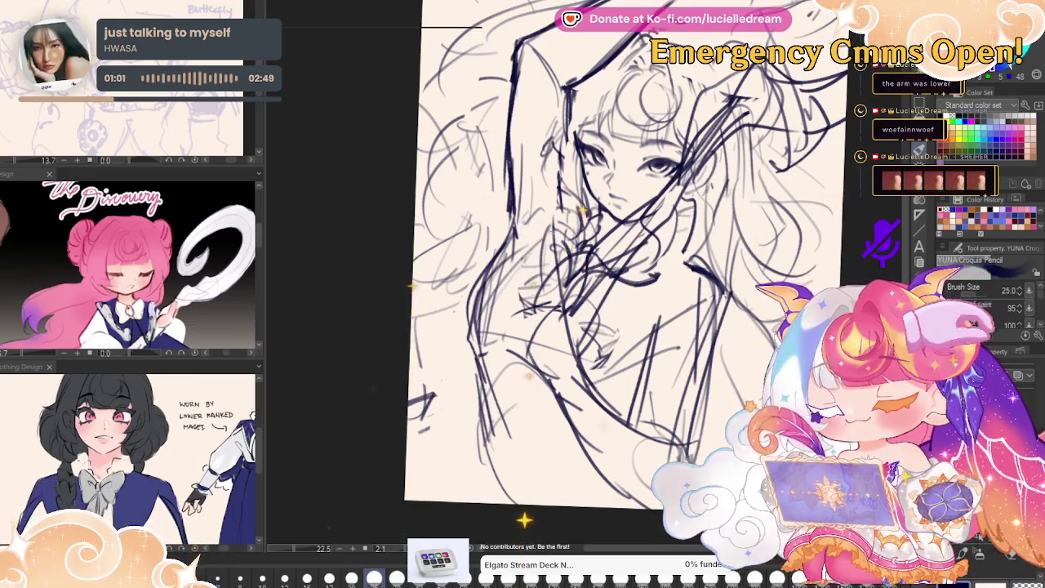
mouse_move(537, 253)
mouse_down()
mouse_move(529, 304)
mouse_move(542, 317)
mouse_move(524, 348)
mouse_up()
key(j)
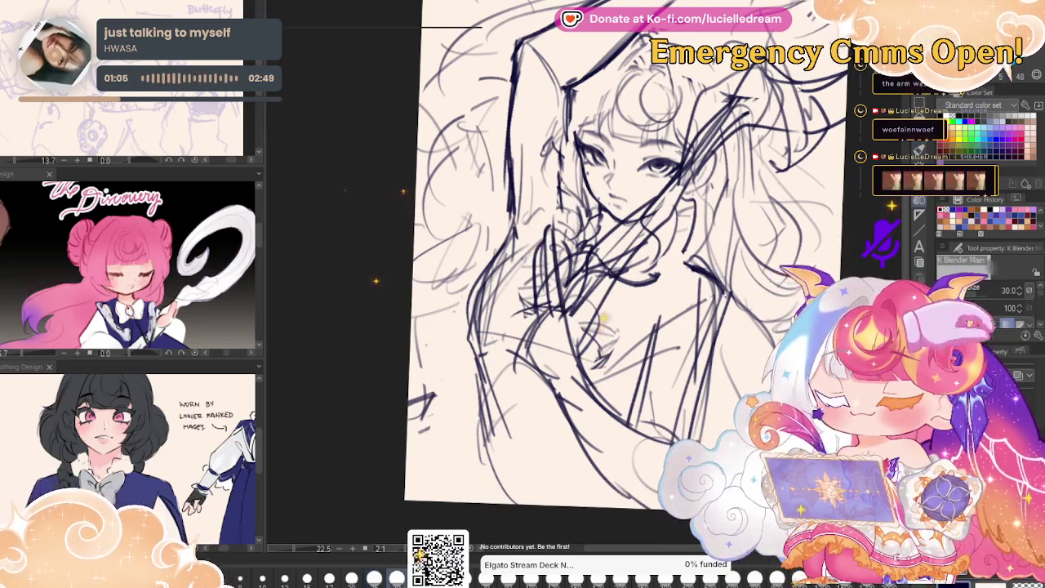
key(h)
key(p)
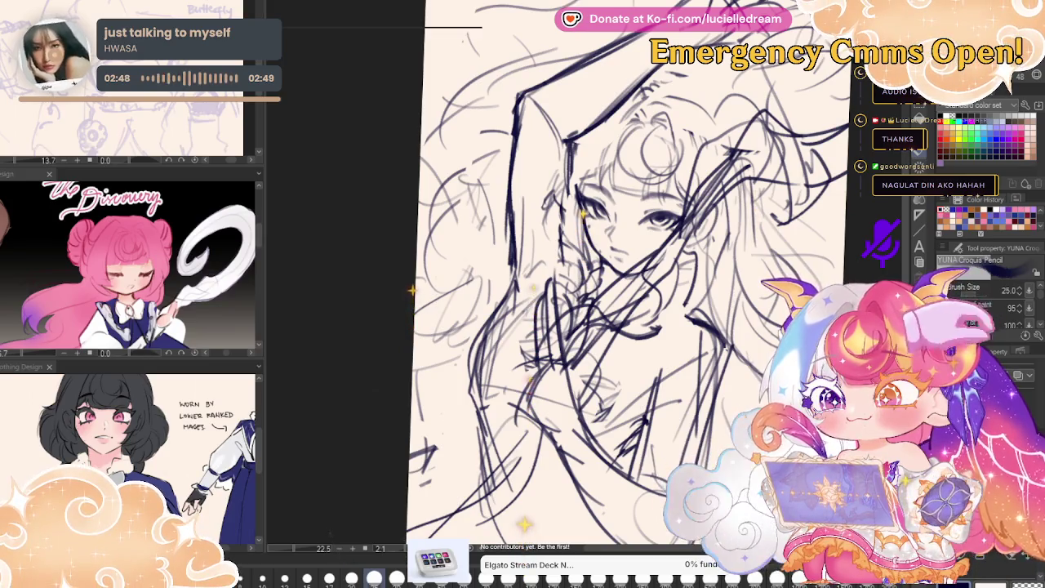
mouse_move(844, 191)
mouse_down()
mouse_move(814, 145)
mouse_move(825, 160)
mouse_up()
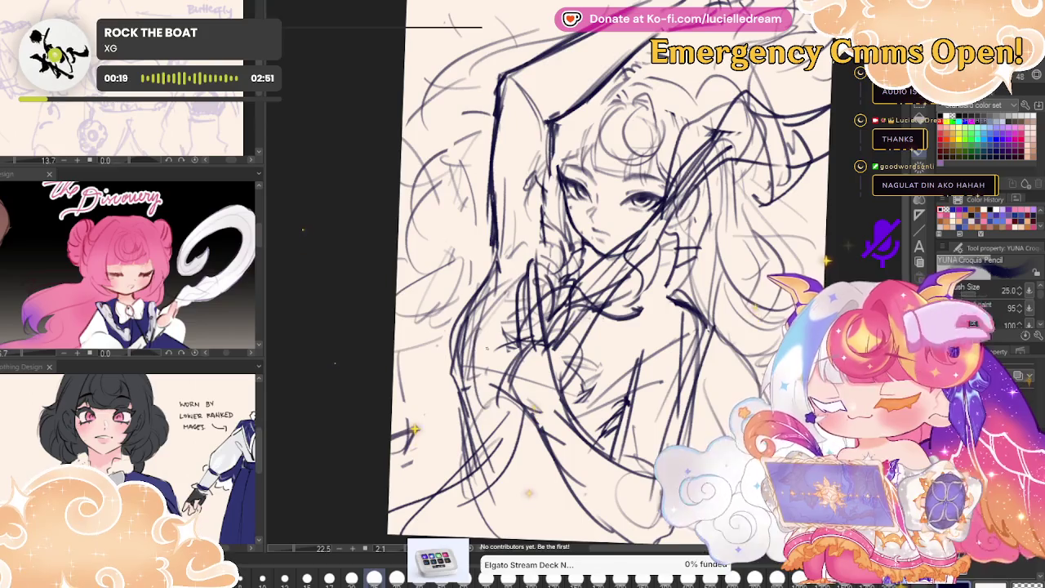
- Darken the left torso strokes, check the pose mirrored, and straighten the canvas rotation
drag(464, 334, 449, 393)
drag(493, 305, 455, 383)
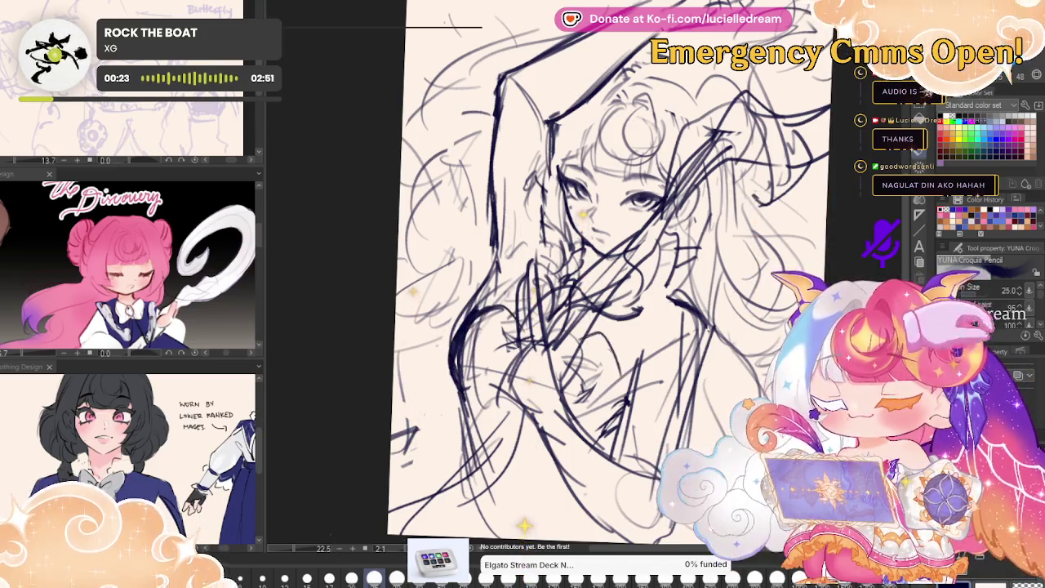
key(h)
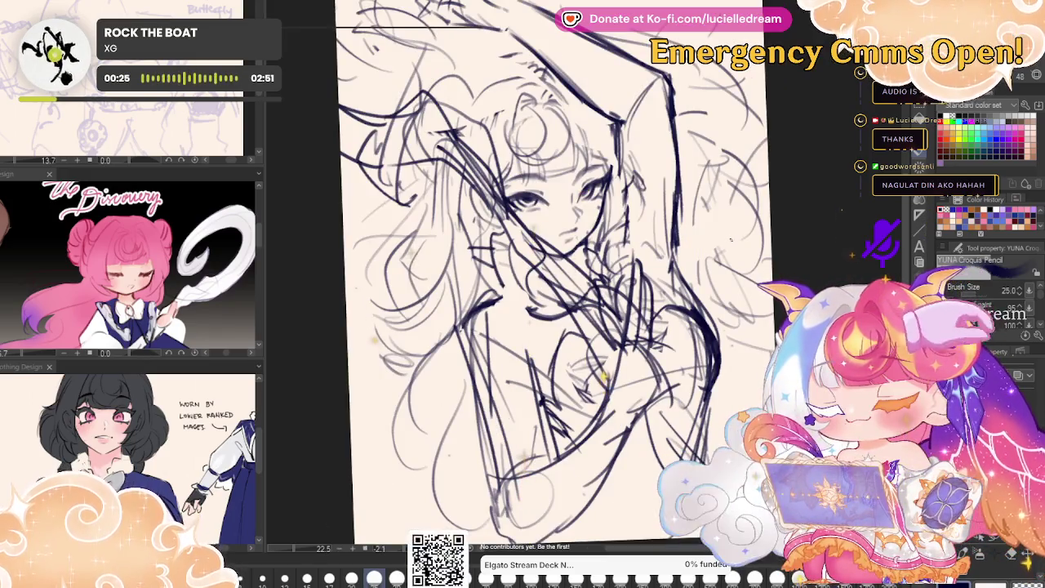
key(h)
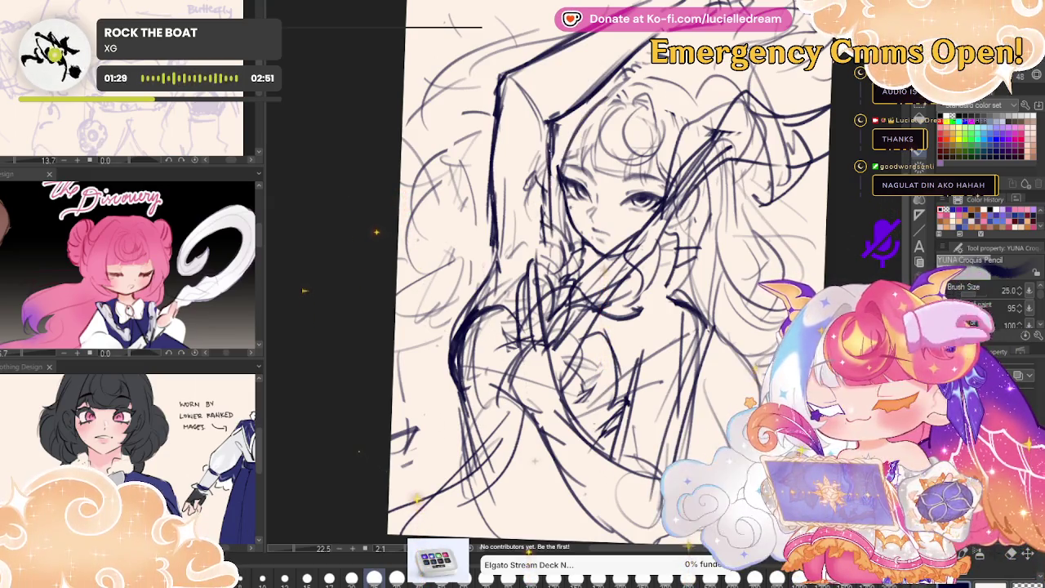
key(k)
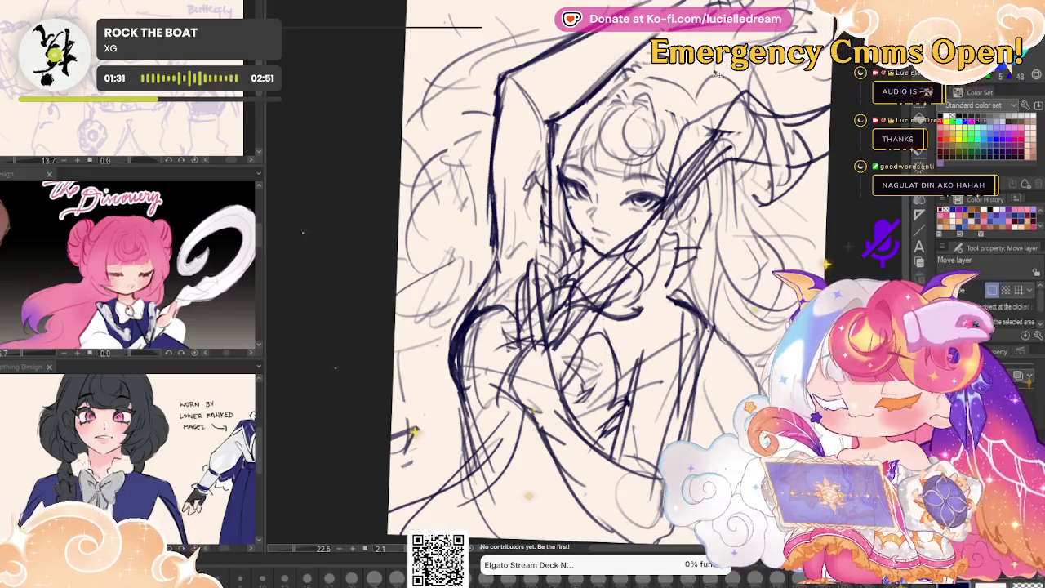
key(p)
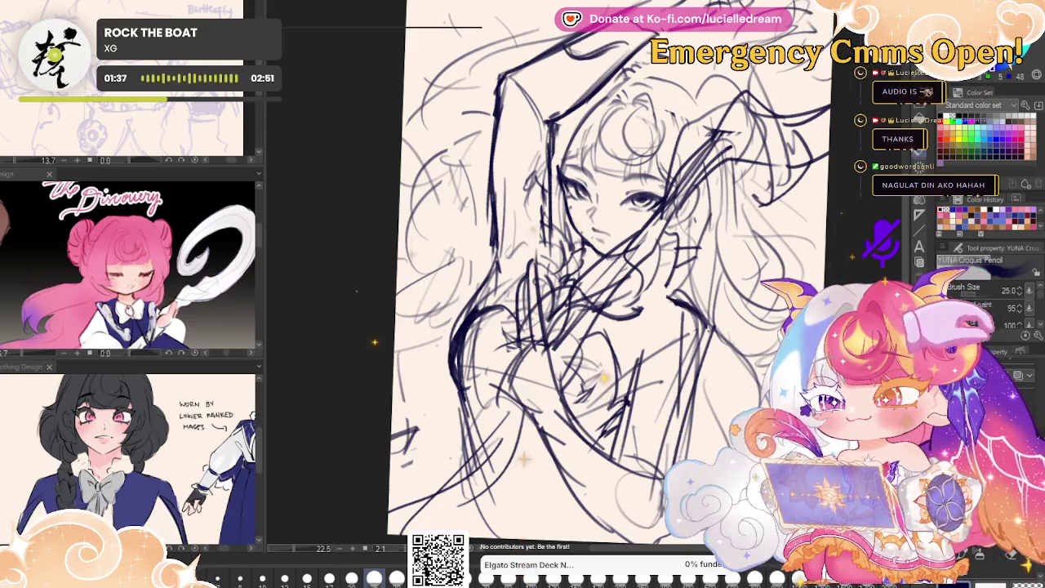
key(h)
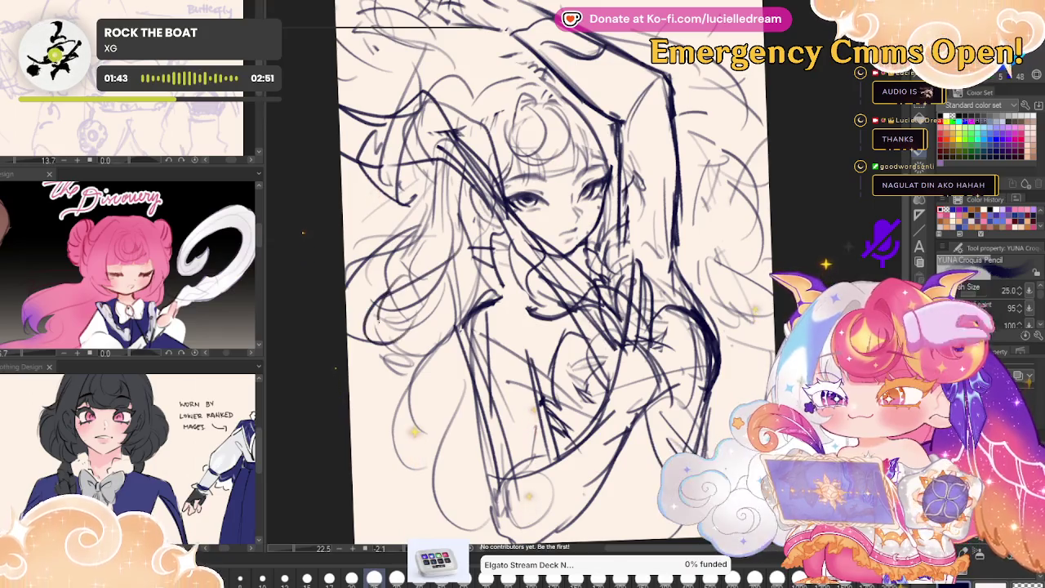
key(h)
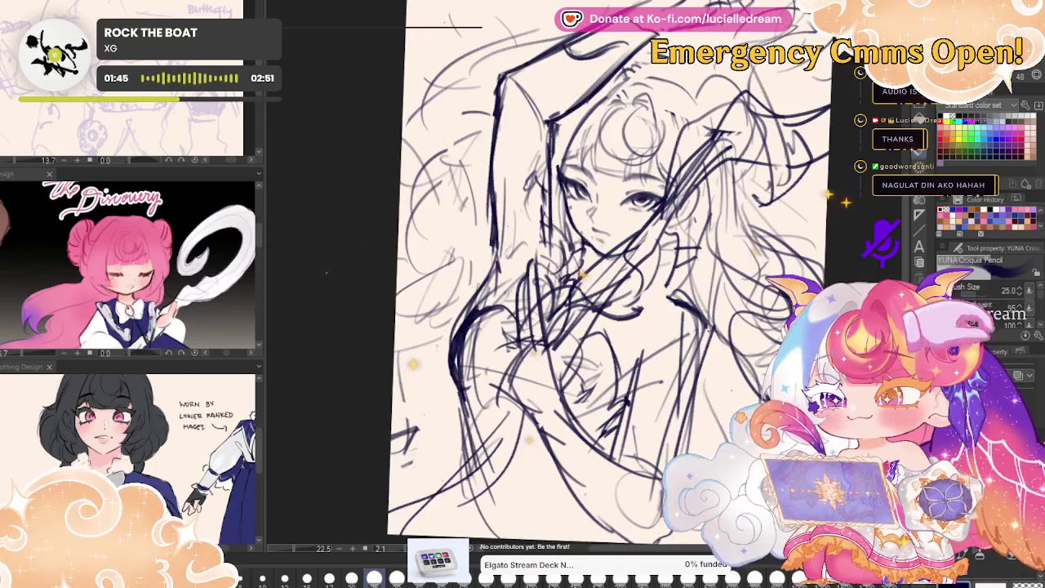
key(minus)
key(minus)
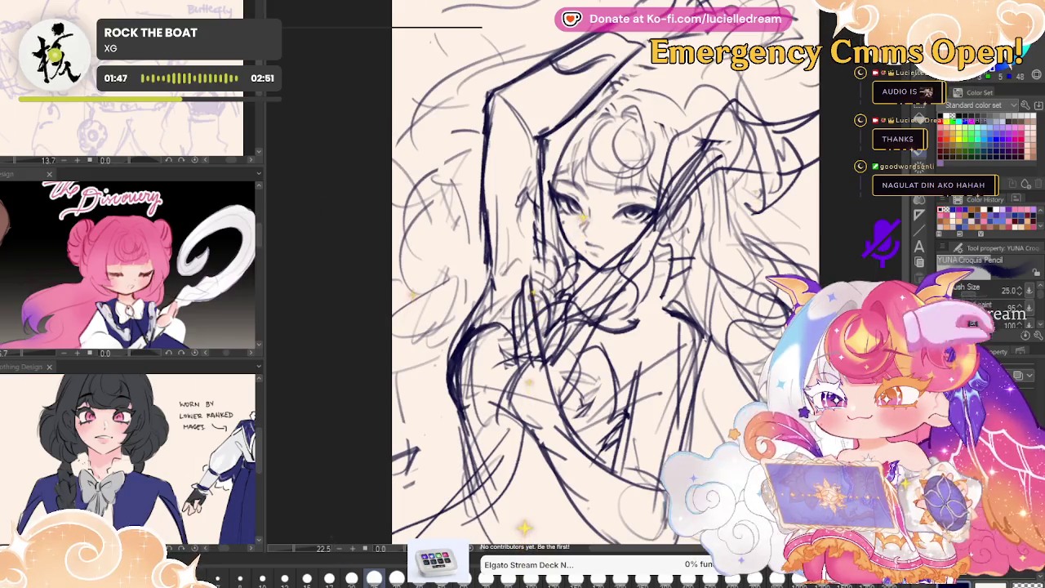
scroll(604, 278, down, 5)
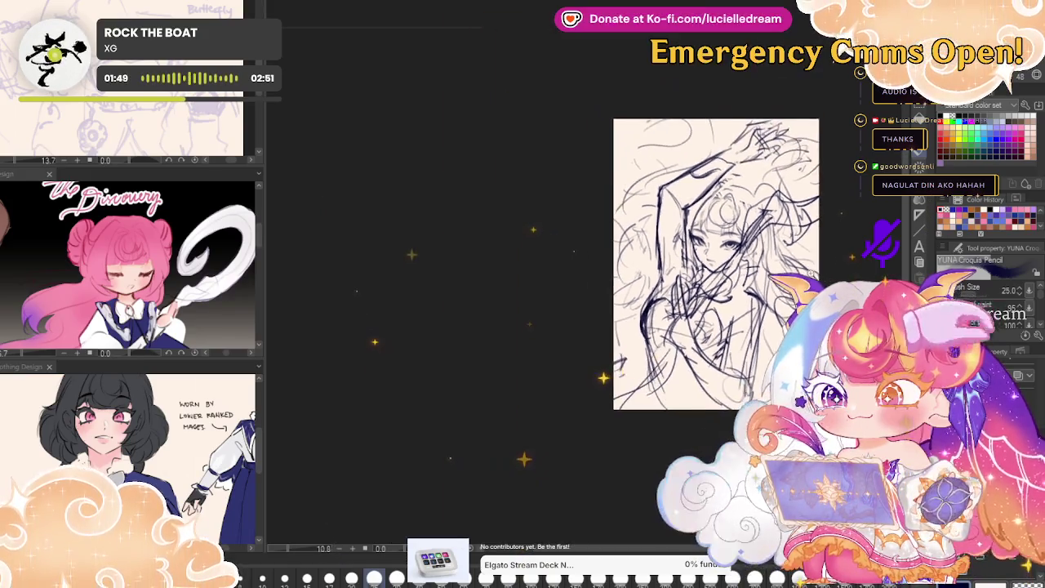
- Fade the rough to pale grey, compare it with the blue sketch, and zoom to the face
scroll(645, 261, up, 4)
key(ctrl+shift+o)
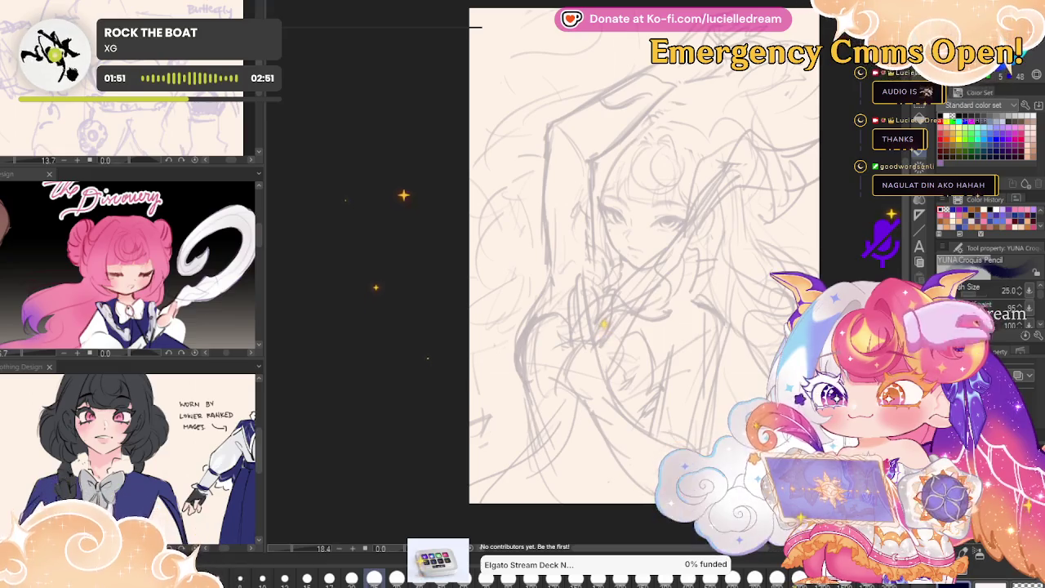
key(Delete)
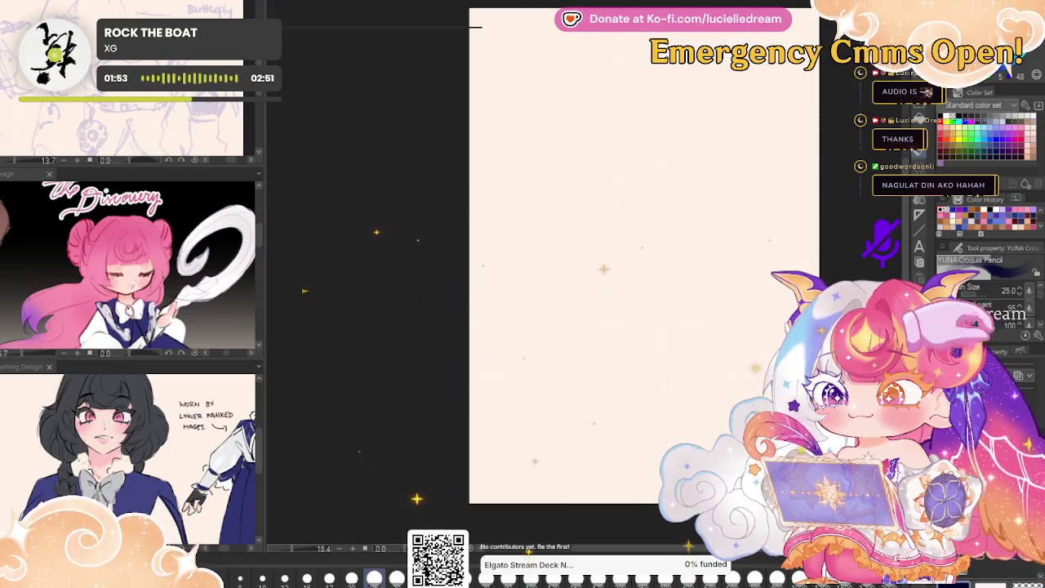
key(ctrl+z)
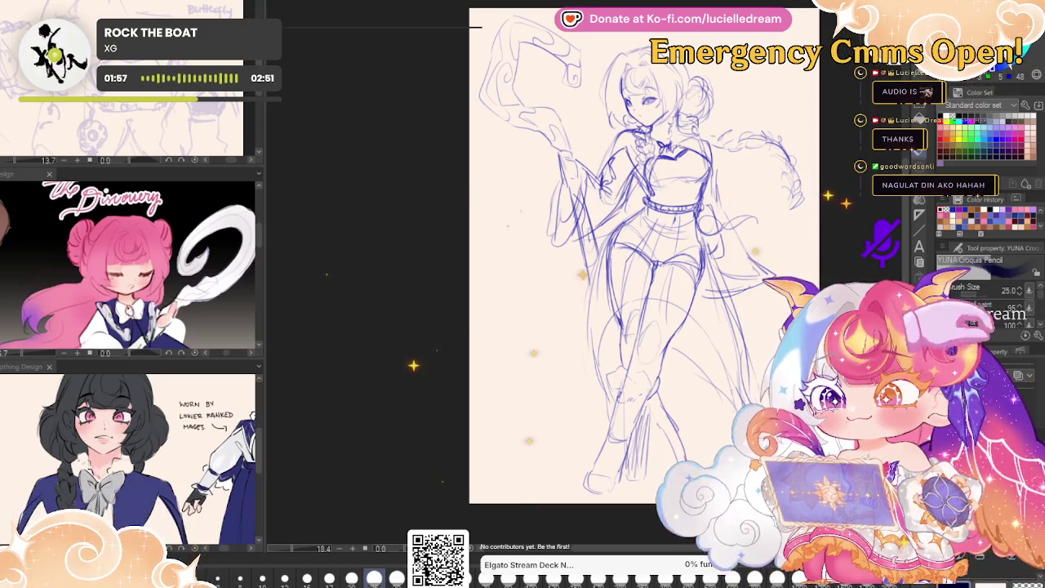
key(ctrl+z)
key(ctrl+z)
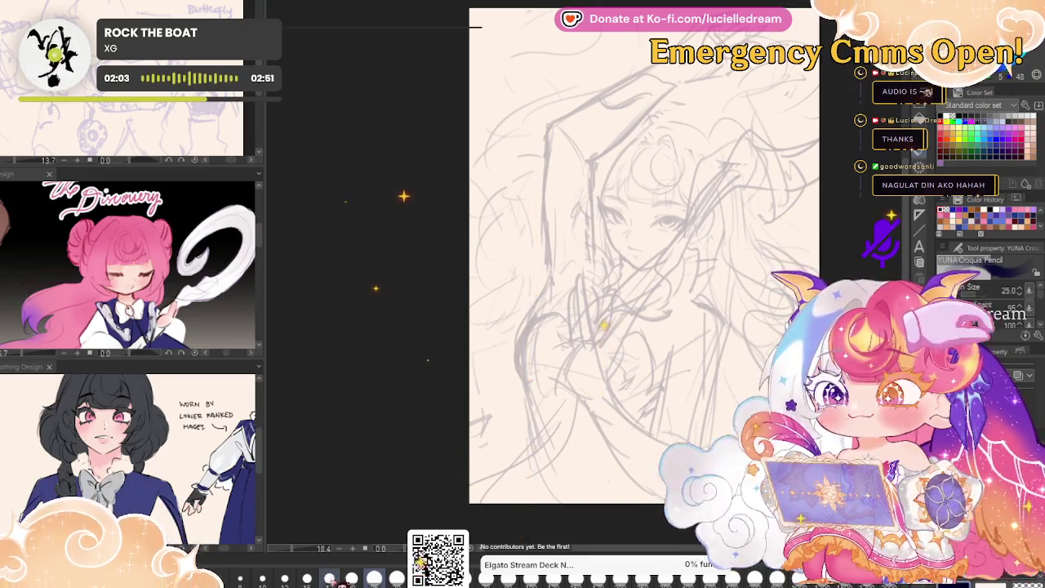
key(ctrl+plus)
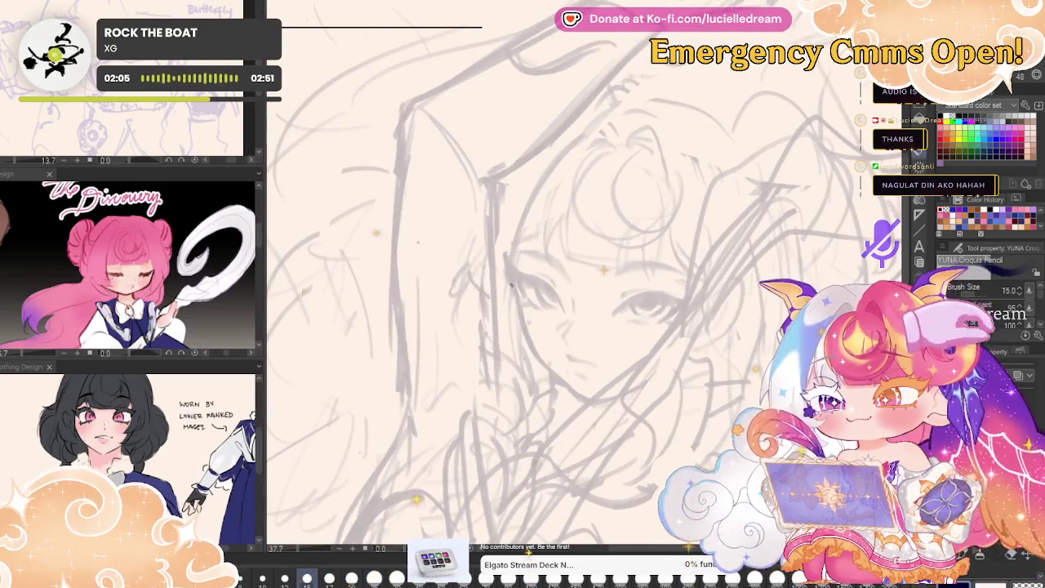
- Ink the first eye's side stroke, upper eyelid and lash curve, checking it mirrored
drag(509, 276, 516, 297)
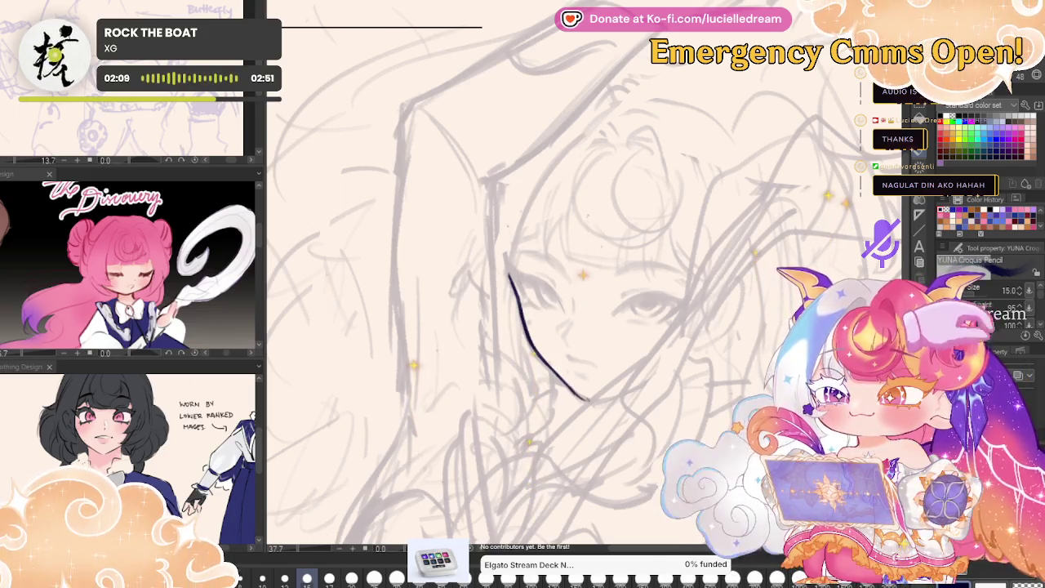
key(h)
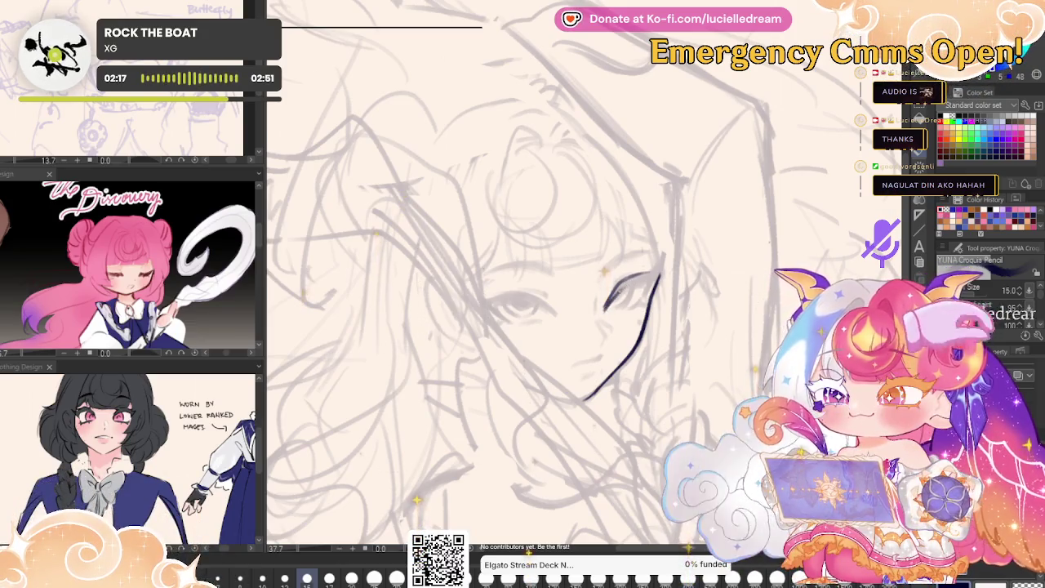
drag(645, 278, 664, 263)
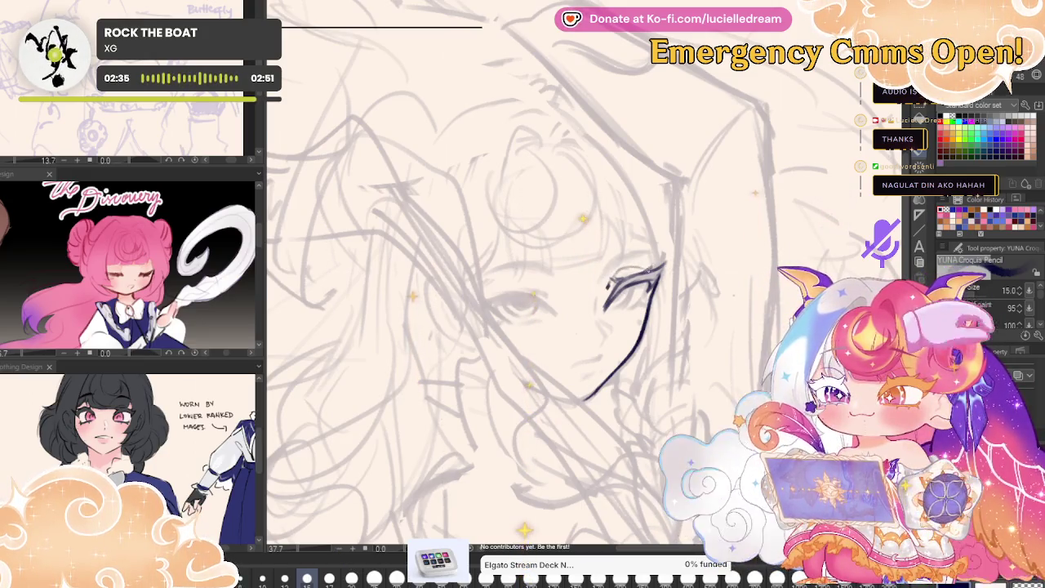
key(h)
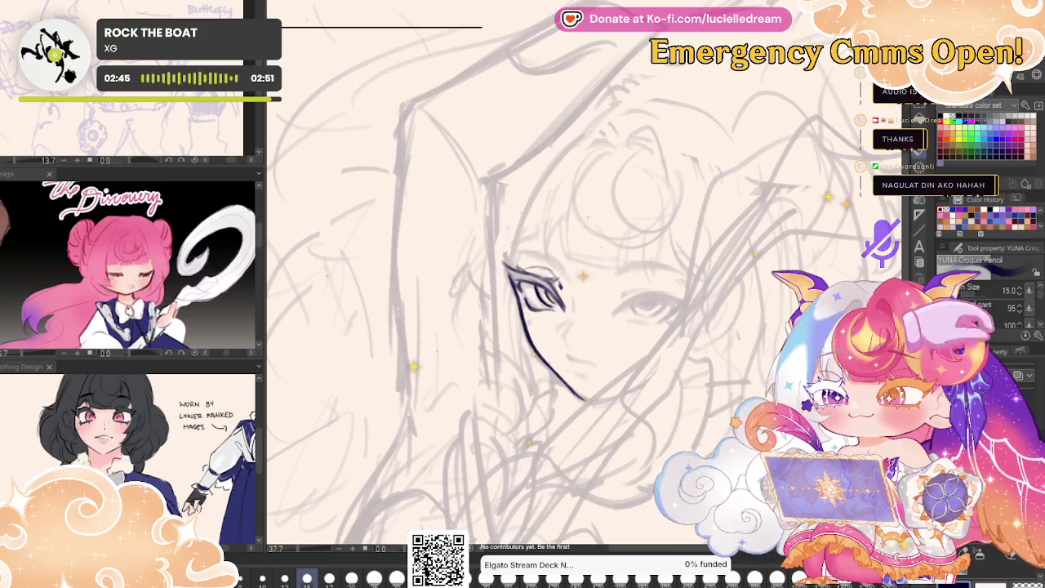
key(h)
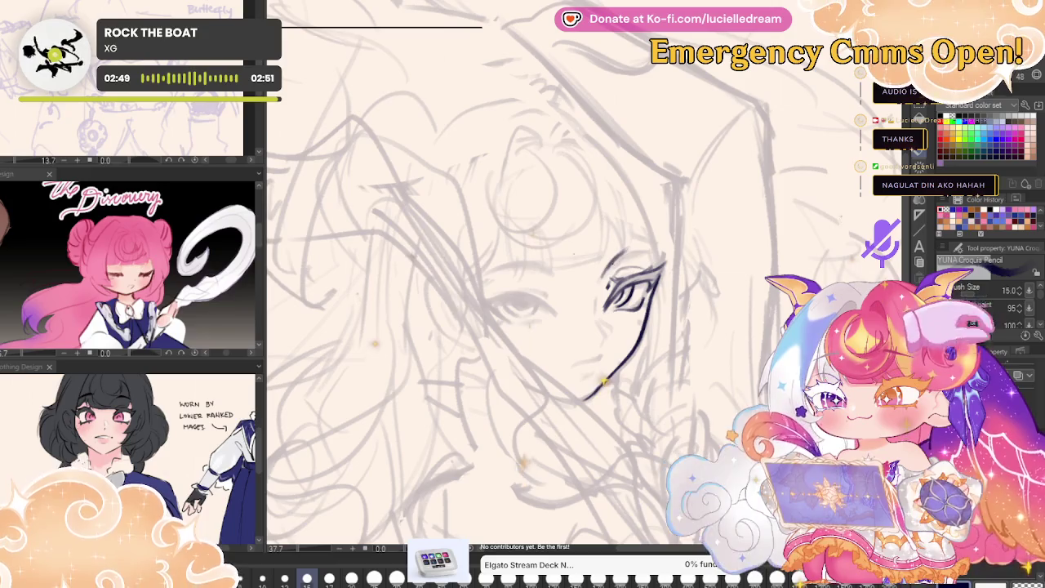
drag(608, 279, 645, 251)
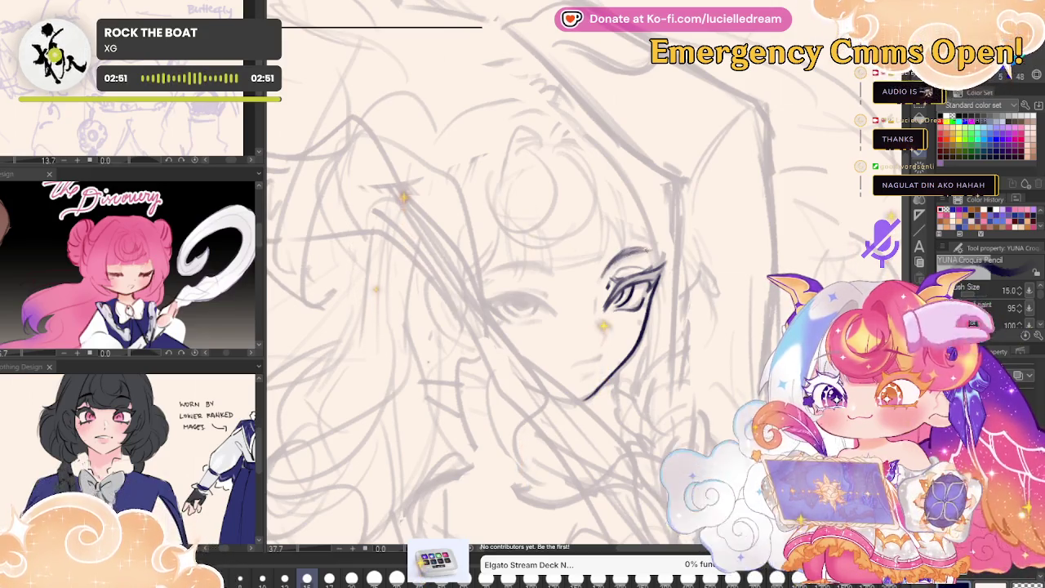
key(h)
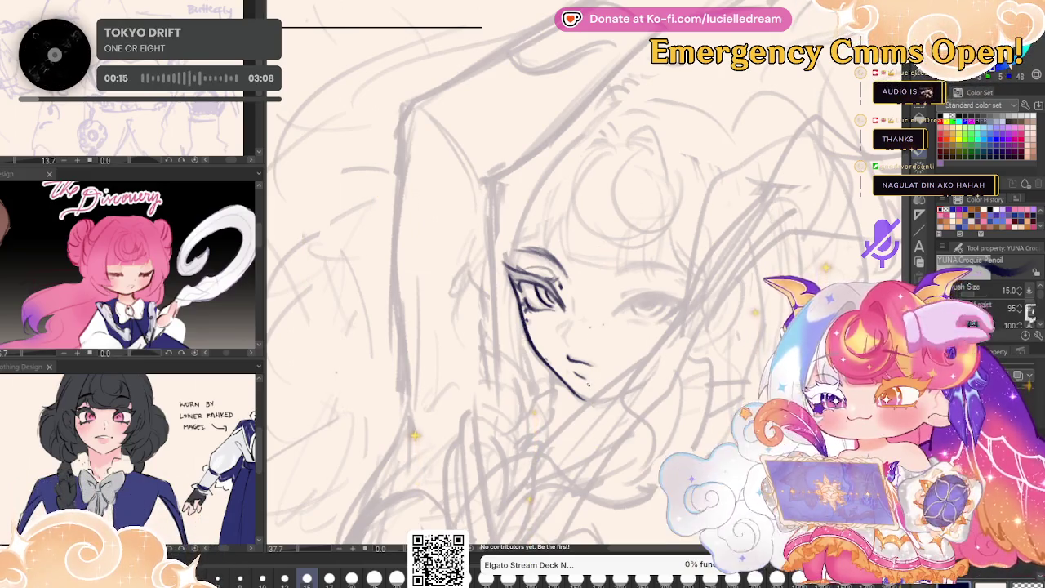
key(h)
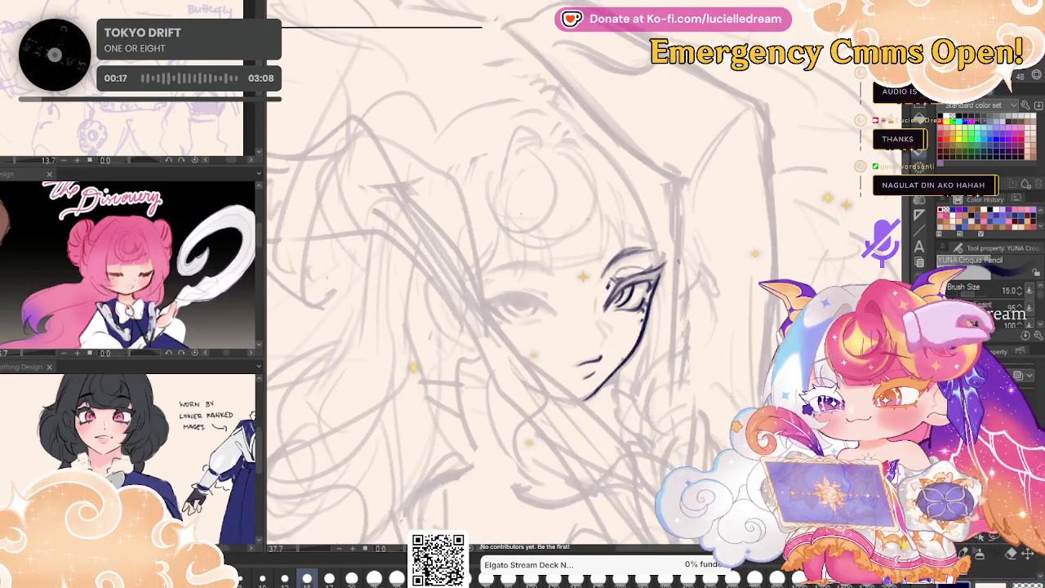
key(h)
drag(792, 222, 732, 136)
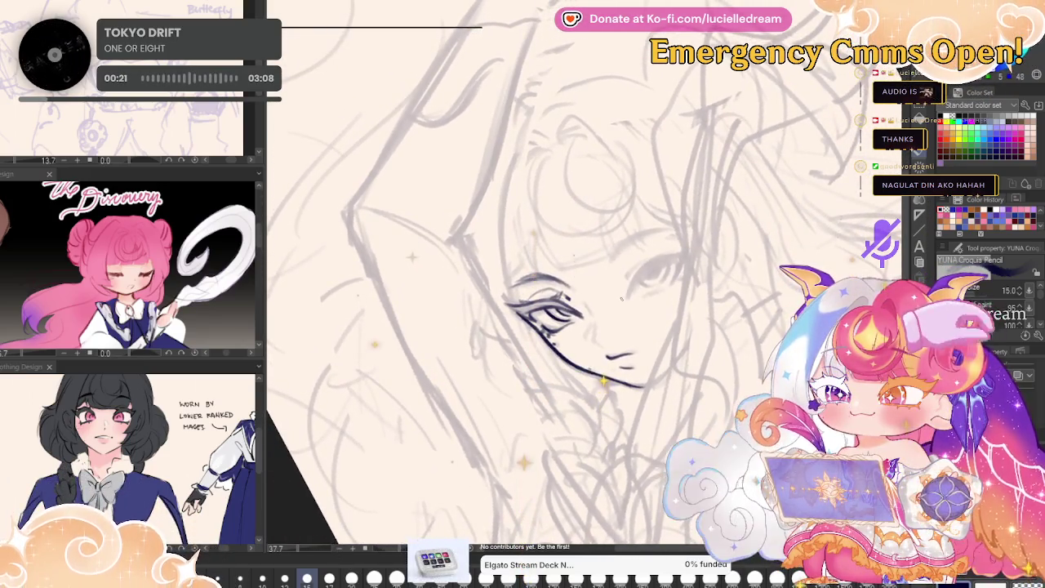
- Ink the second eye and thicken its eyebrow, mirroring and rotating the view to check symmetry
drag(624, 293, 641, 263)
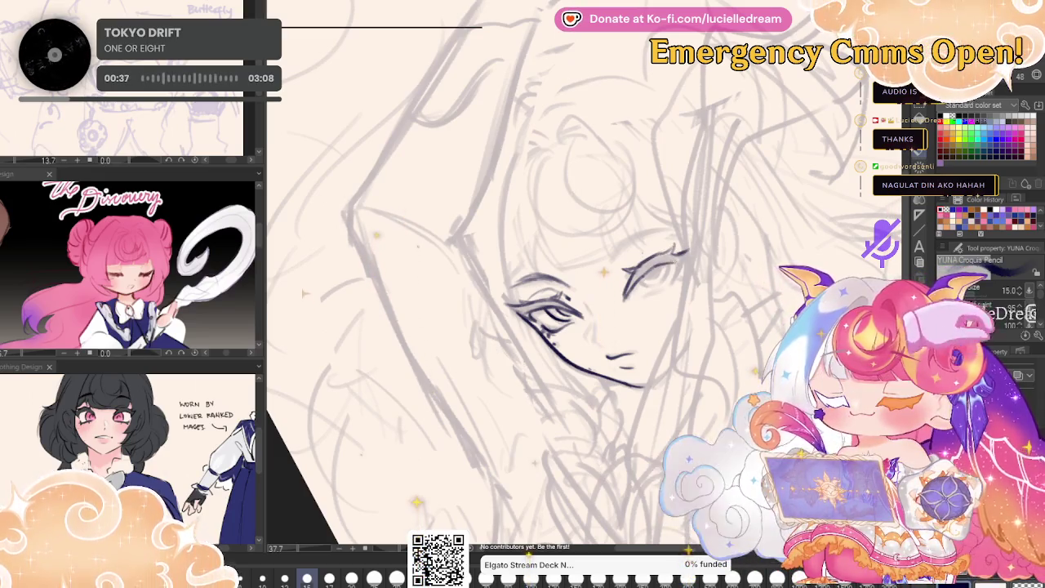
drag(625, 276, 692, 247)
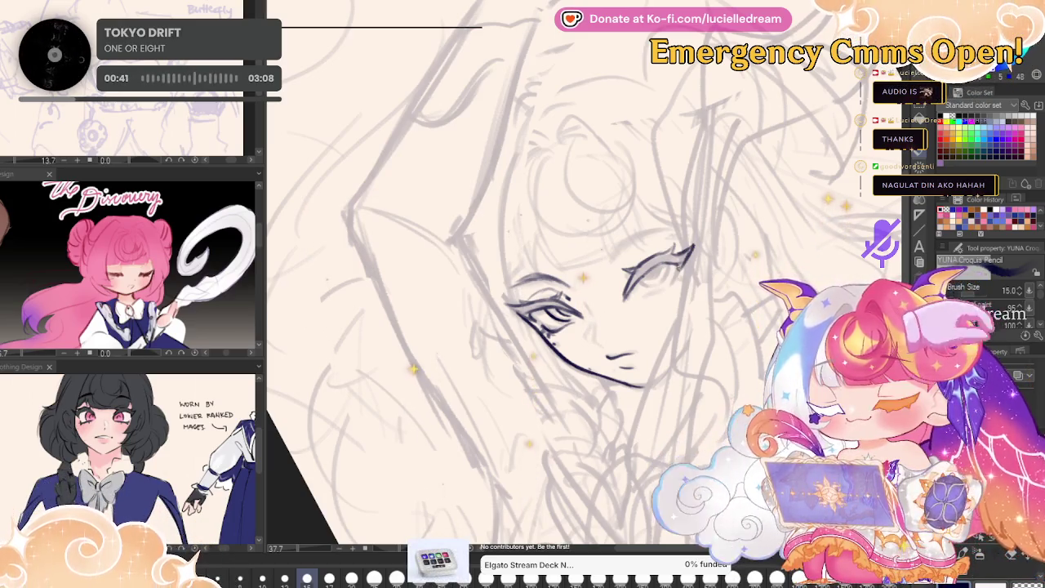
key(h)
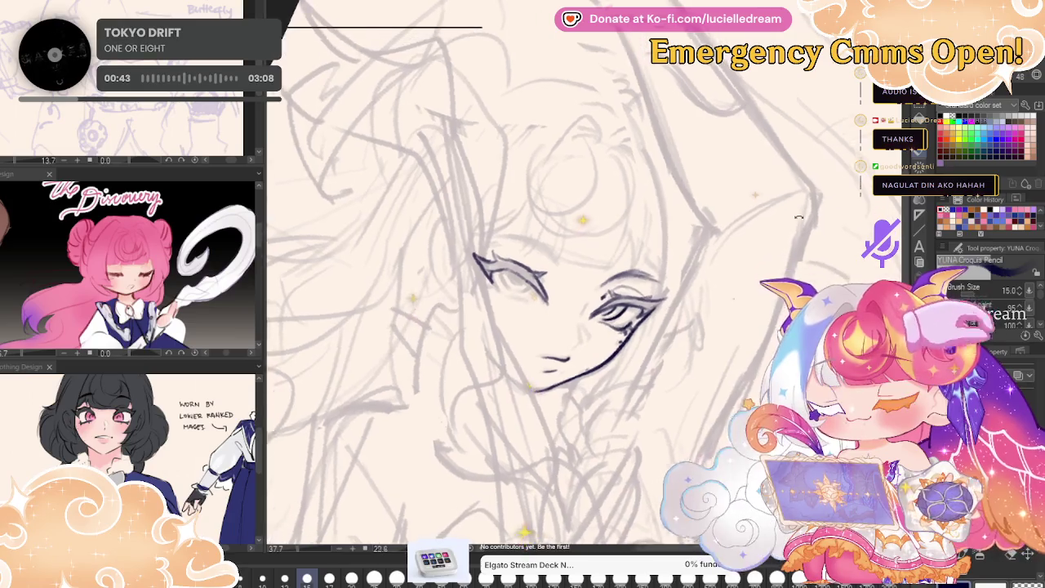
key(minus)
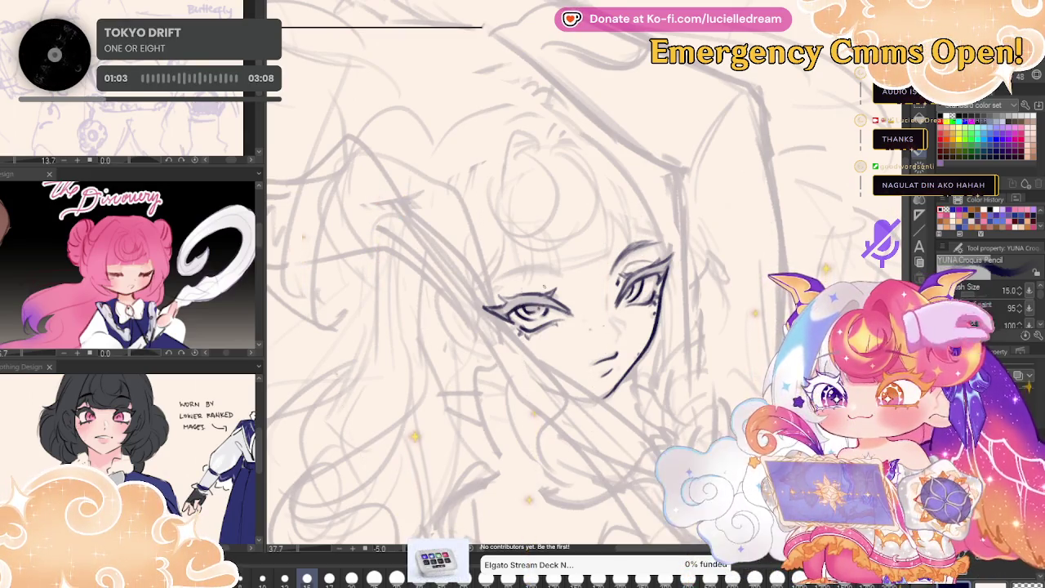
key(minus)
key(minus)
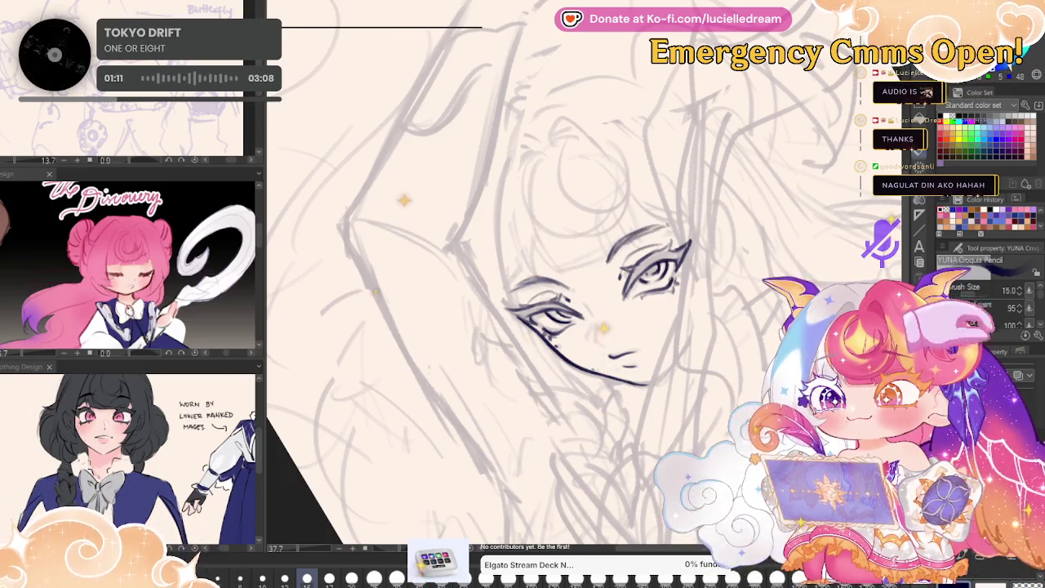
key(h)
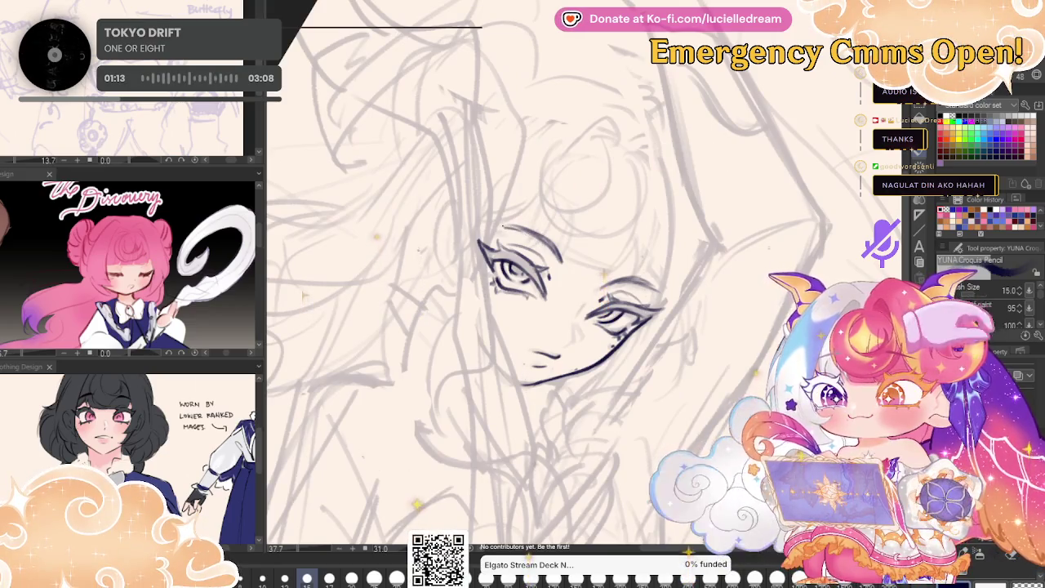
key(h)
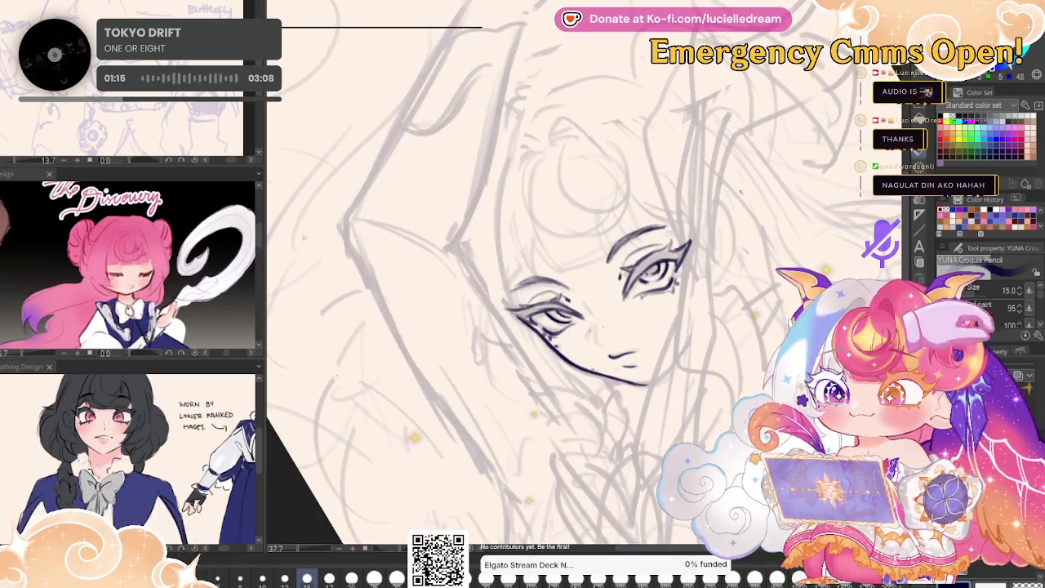
key(h)
scroll(739, 294, down, 1)
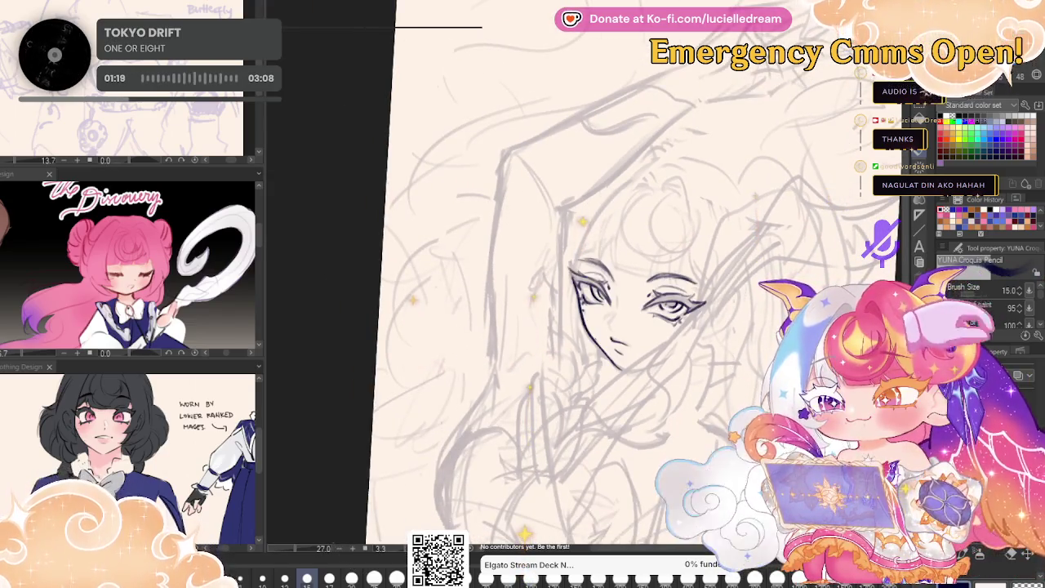
scroll(617, 288, up, 2)
scroll(617, 287, up, 2)
drag(571, 327, 627, 315)
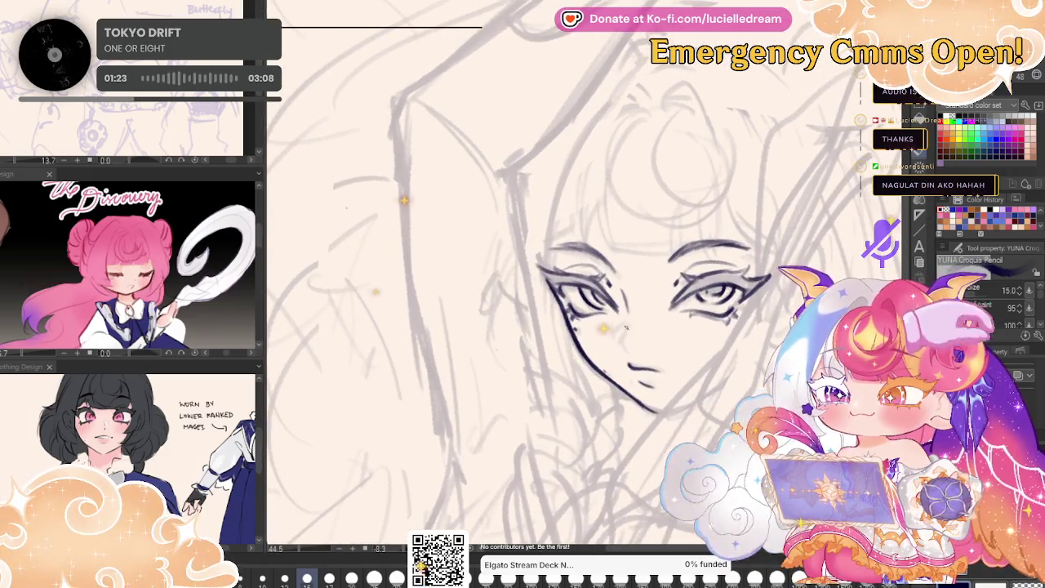
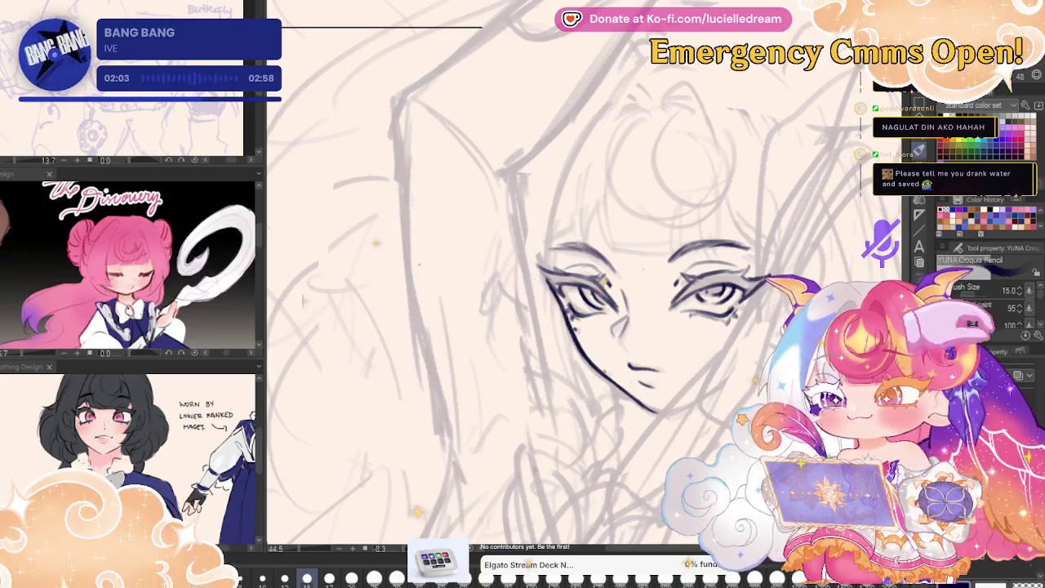
- Ink the raised arm's outer edge beside the face, redrawing its shaky lower part
scroll(788, 226, down, 5)
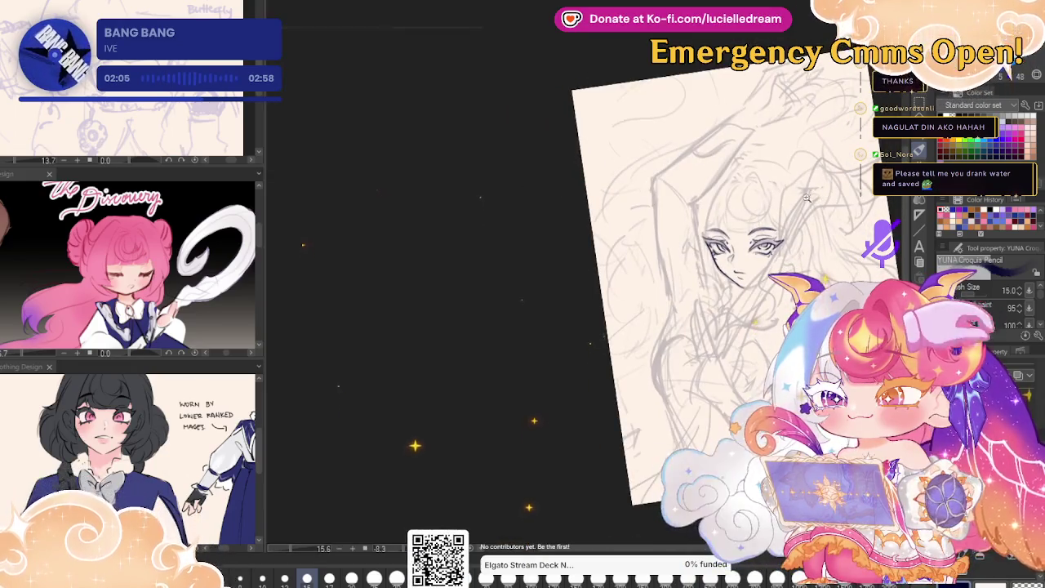
scroll(827, 226, up, 5)
scroll(827, 227, up, 1)
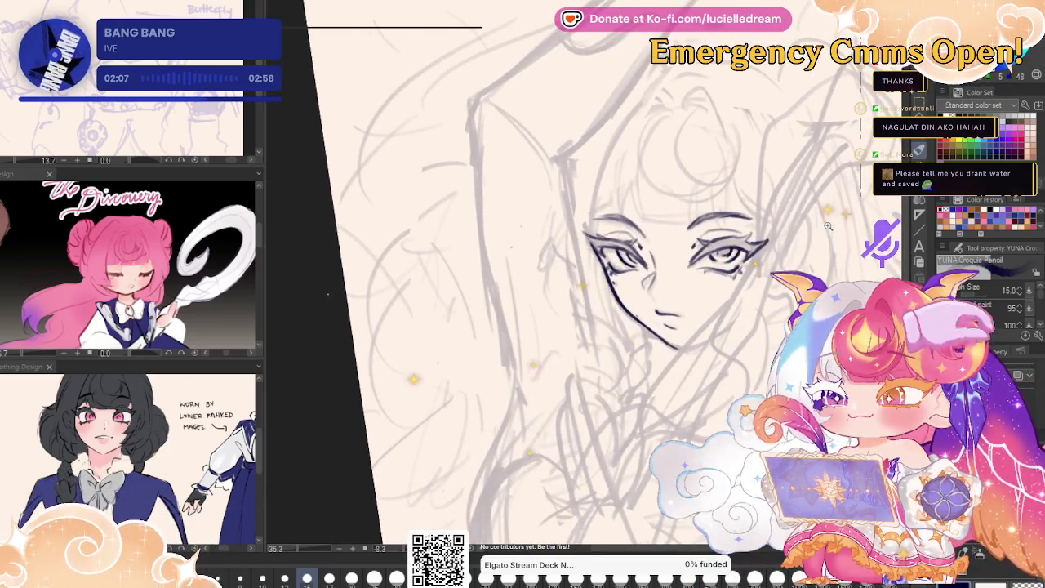
scroll(827, 226, down, 5)
drag(827, 227, 853, 219)
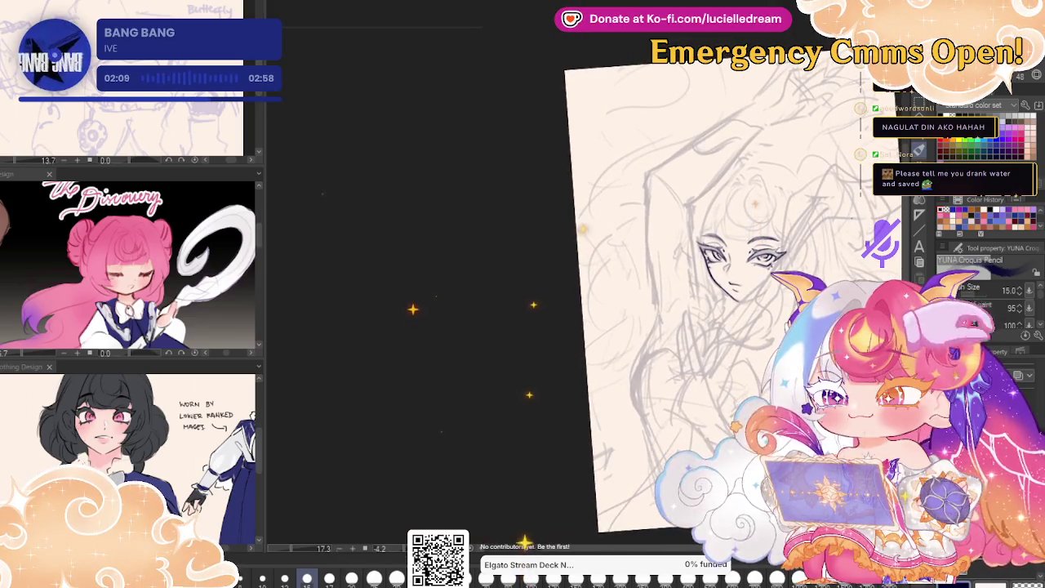
scroll(834, 237, up, 2)
scroll(834, 237, up, 2)
scroll(834, 237, up, 2)
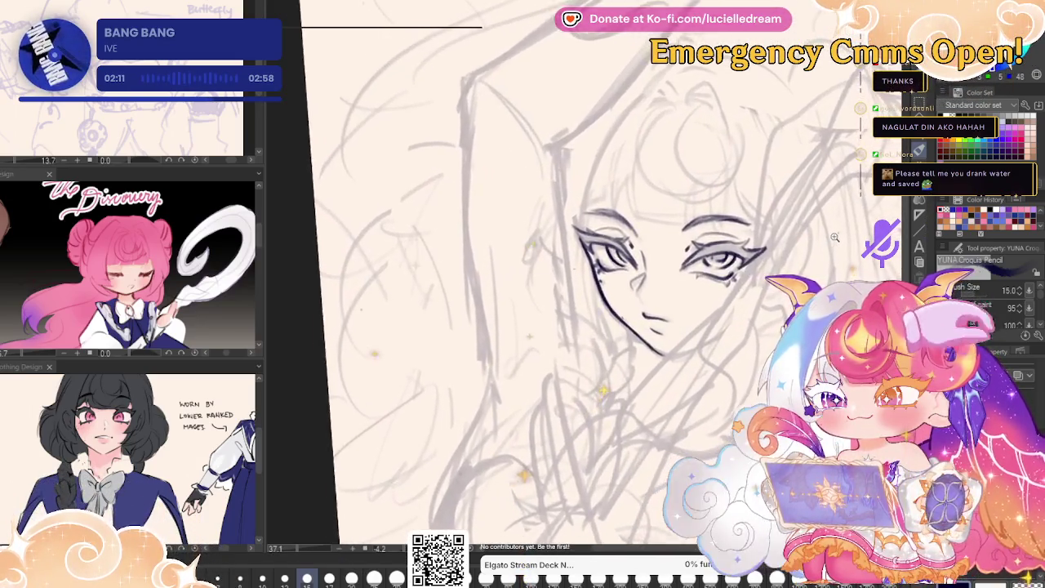
scroll(834, 237, up, 1)
scroll(838, 229, up, 1)
mouse_move(604, 350)
mouse_down()
mouse_move(749, 256)
mouse_move(846, 256)
mouse_move(831, 270)
mouse_move(840, 278)
mouse_up()
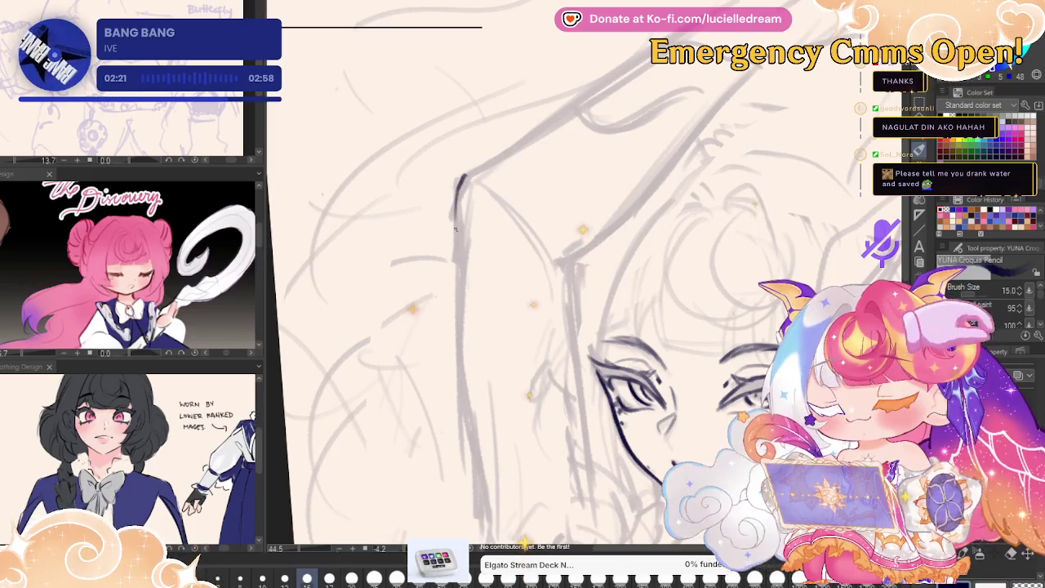
drag(456, 279, 465, 419)
mouse_move(463, 334)
mouse_down()
mouse_move(447, 213)
mouse_move(466, 342)
mouse_up()
drag(447, 224, 466, 384)
drag(449, 282, 469, 391)
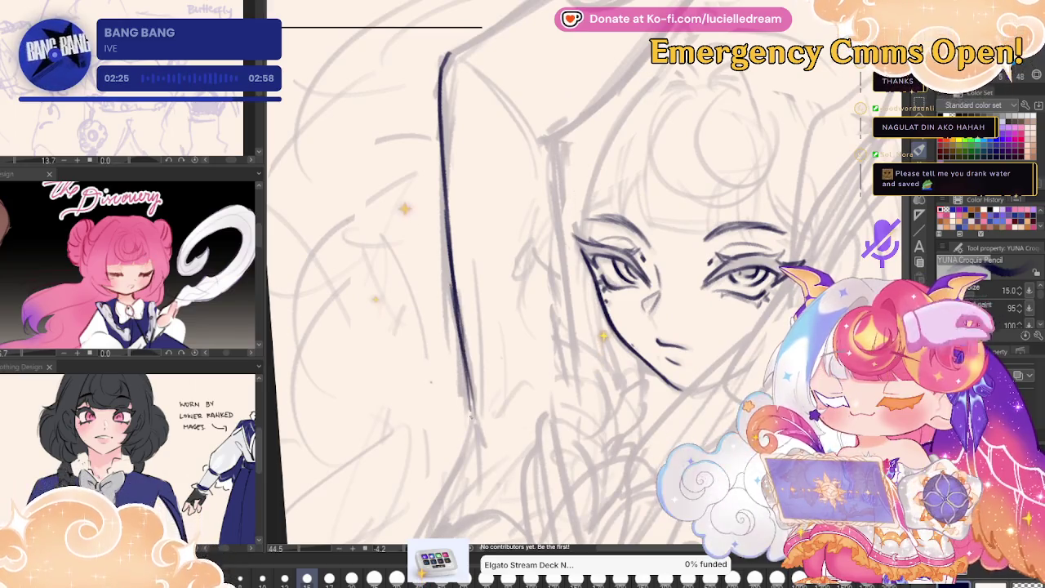
key(ctrl+z)
drag(455, 295, 471, 404)
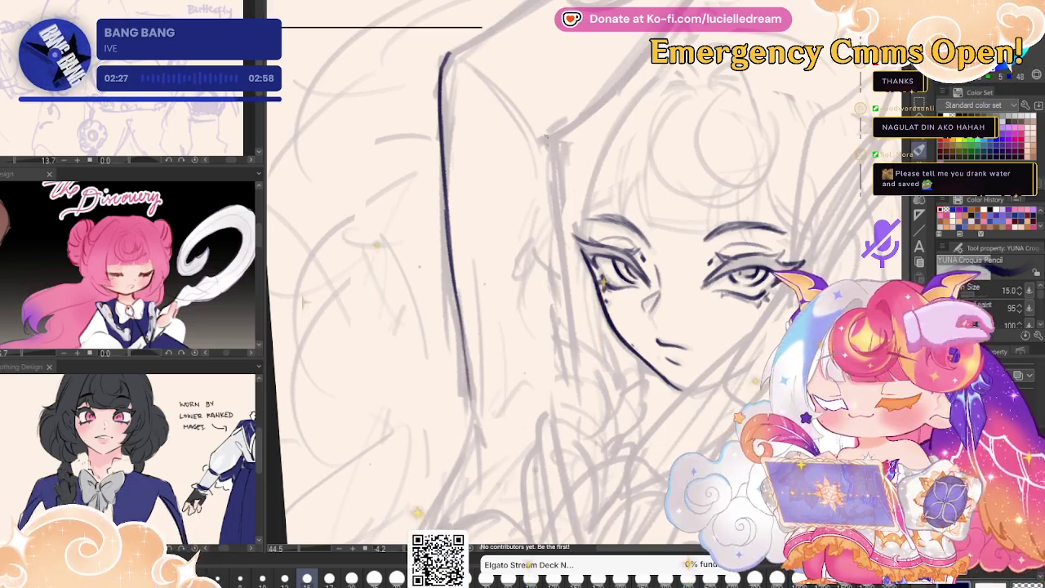
- Ink the arm's inner edge from the top down beside the face
drag(554, 137, 544, 162)
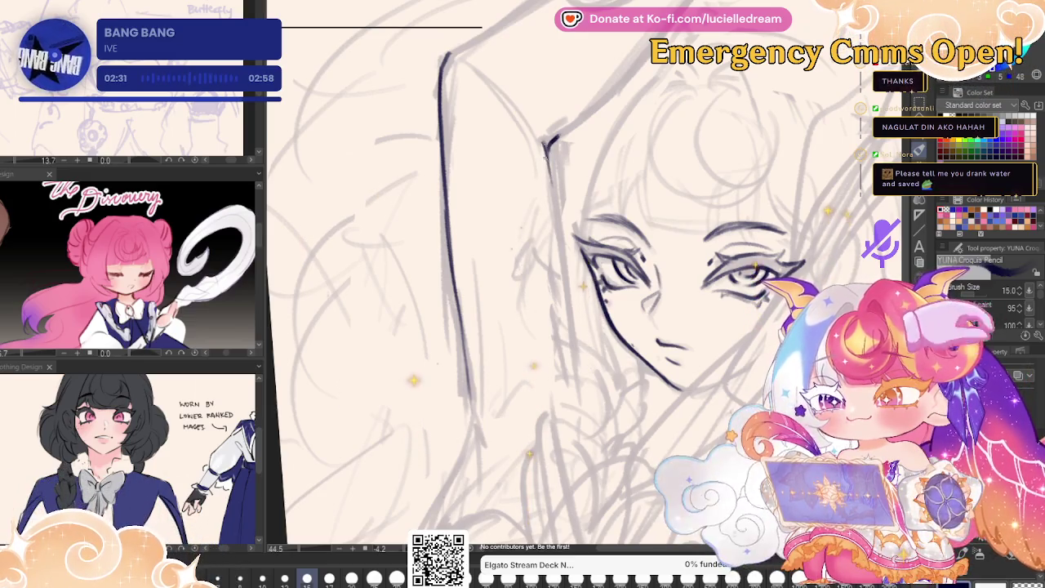
drag(551, 176, 567, 253)
drag(549, 158, 579, 317)
drag(561, 211, 588, 367)
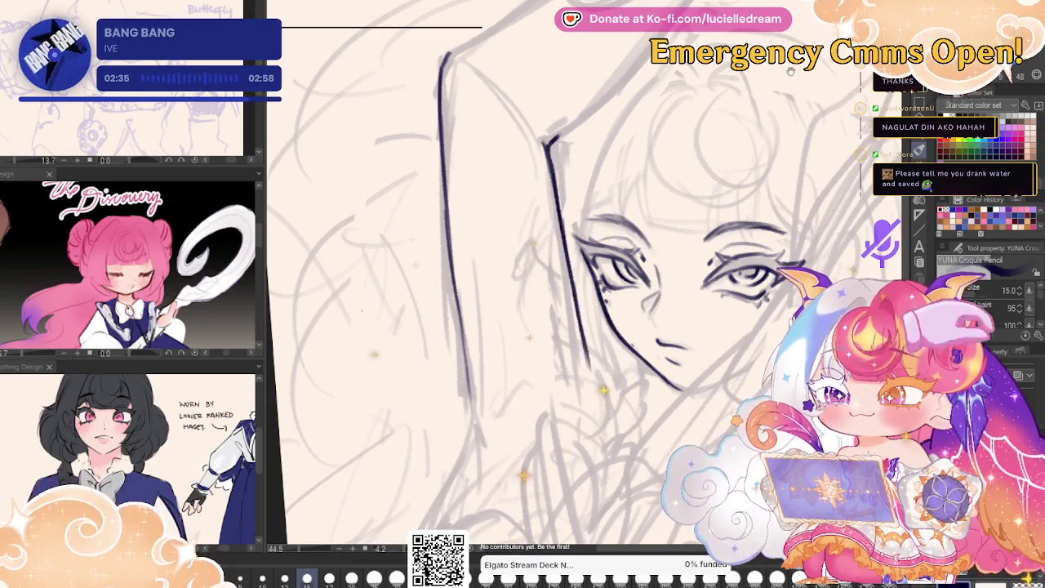
- Bring the elbow into view and ink the upper arm edge up from it
drag(790, 76, 752, 222)
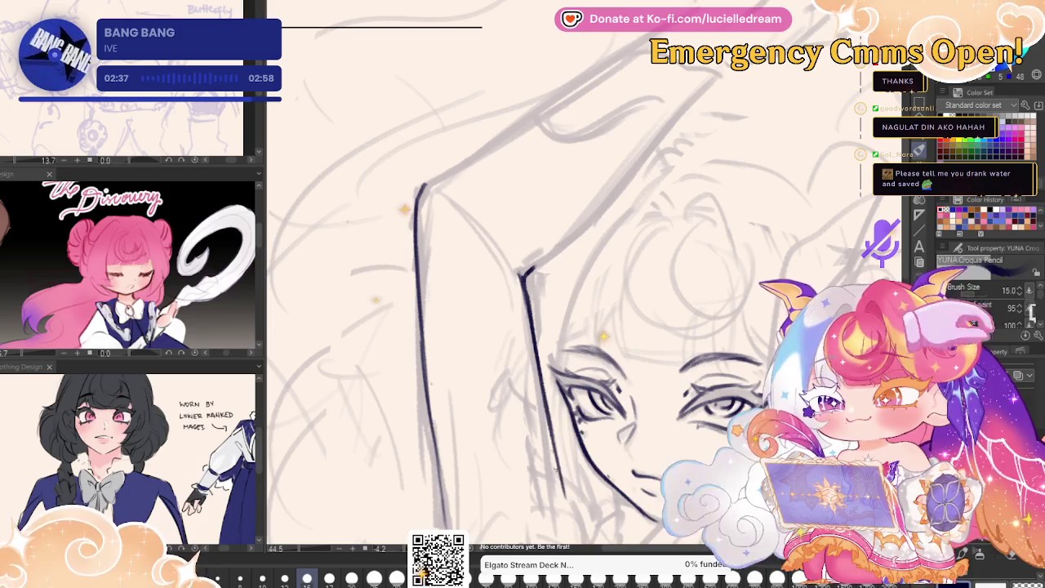
drag(595, 126, 562, 289)
drag(385, 349, 553, 244)
key(ctrl+z)
drag(386, 350, 557, 241)
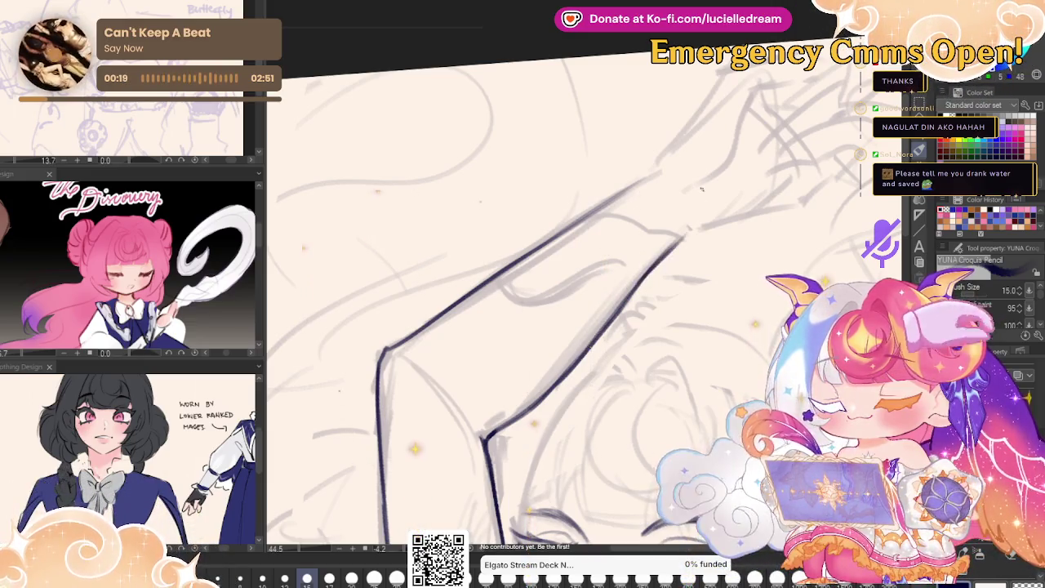
- Extend a thinner upper arm line toward the shoulder and ink the arm's underside
drag(649, 173, 727, 88)
key(ctrl+z)
drag(636, 183, 710, 96)
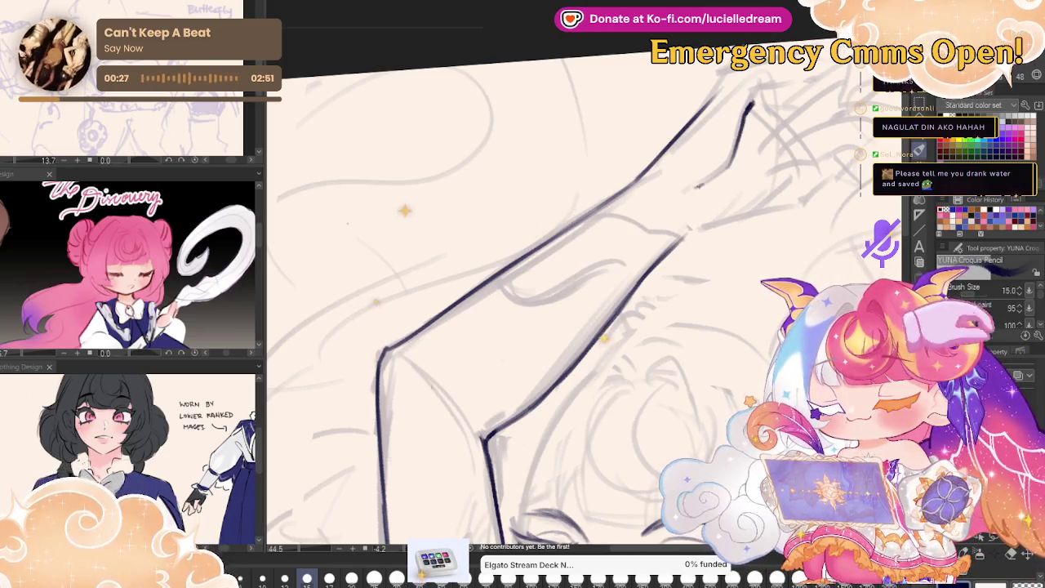
drag(732, 158, 689, 192)
drag(684, 237, 786, 207)
scroll(646, 391, down, 2)
- Zoom out to check the arm, then zoom in and ink the left body contour
scroll(647, 391, down, 3)
scroll(647, 391, up, 2)
scroll(646, 391, up, 1)
scroll(647, 391, up, 1)
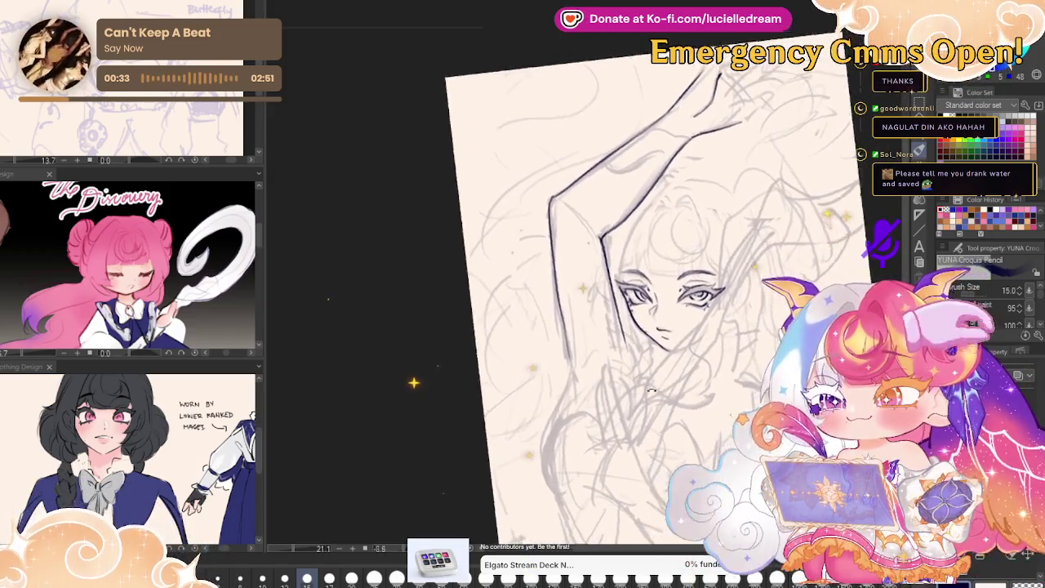
scroll(633, 359, up, 1)
scroll(618, 323, up, 1)
scroll(618, 324, down, 1)
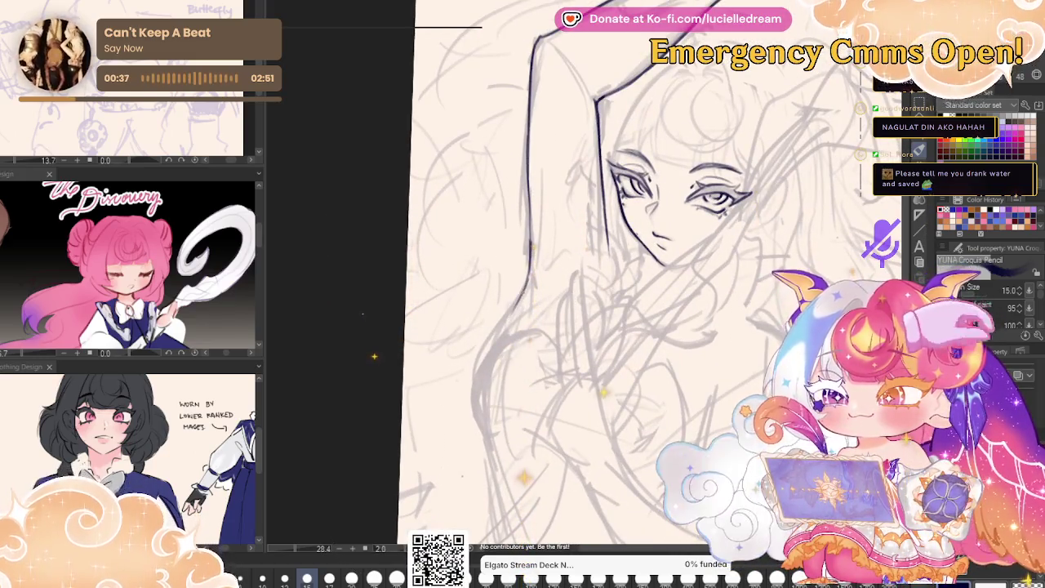
drag(526, 290, 474, 404)
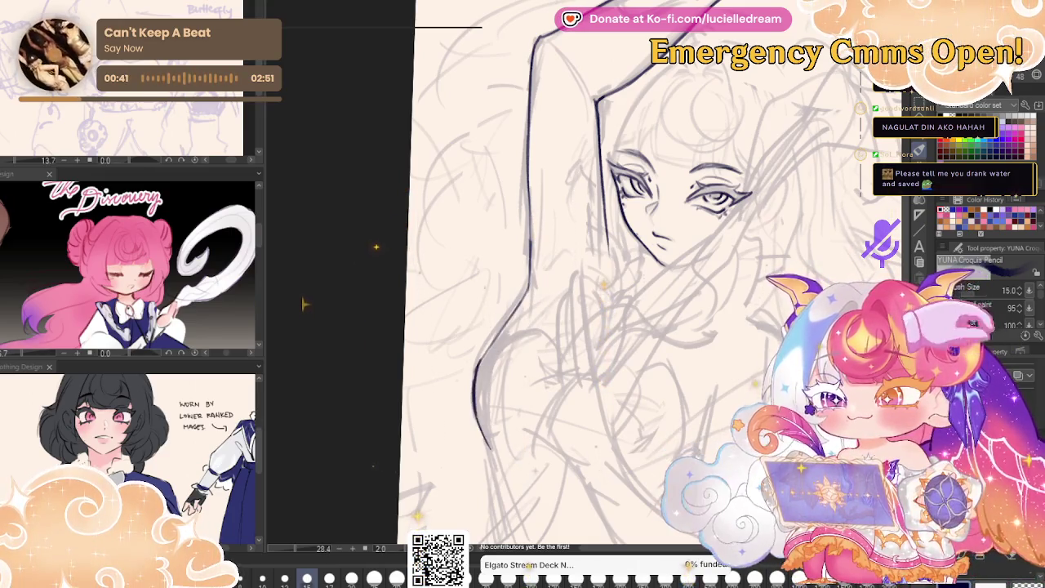
scroll(637, 273, down, 2)
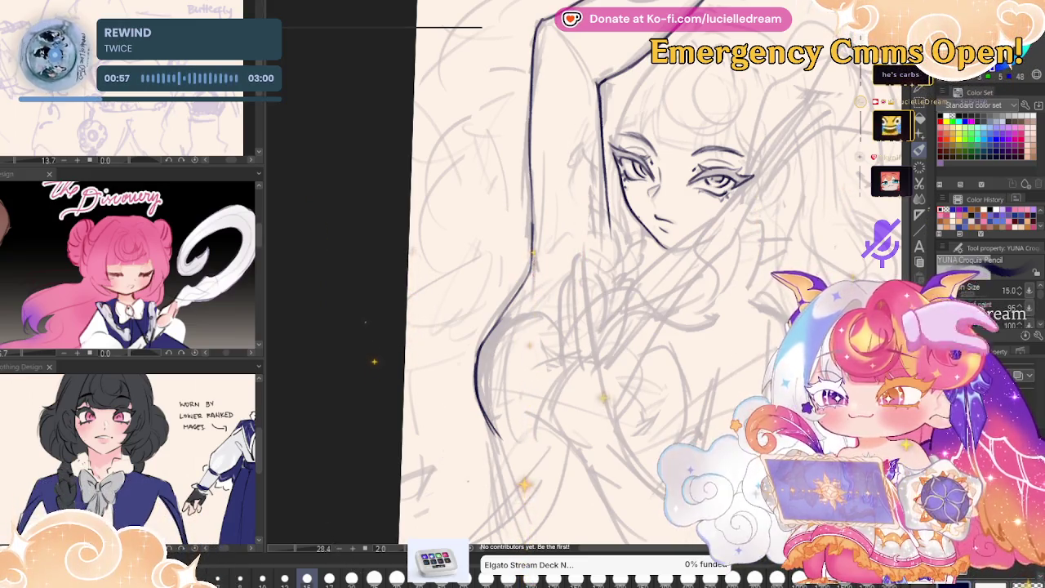
- Recenter on the face and arm, then ink a shoulder curve down the body side
drag(771, 237, 787, 213)
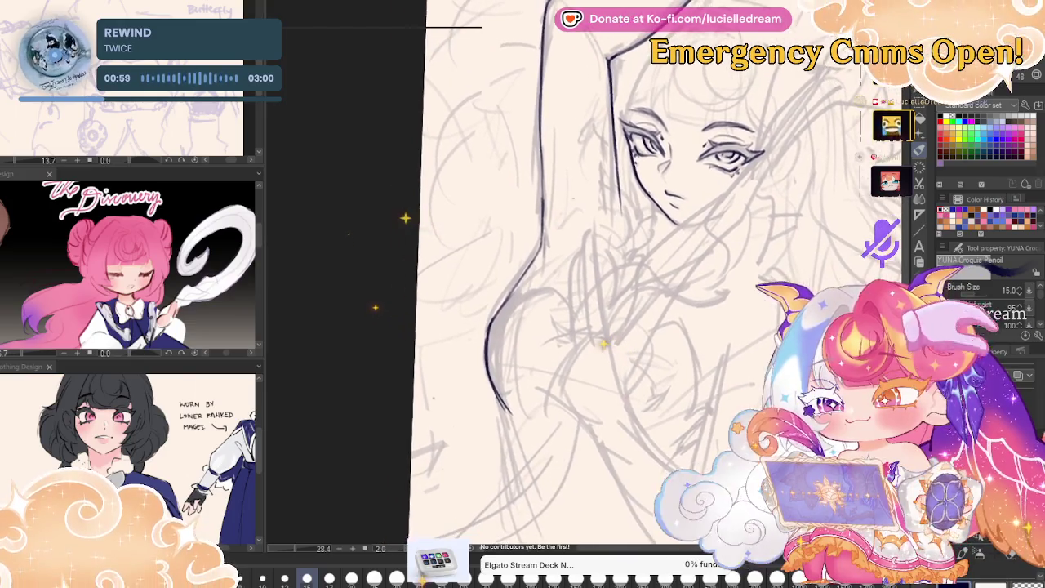
drag(834, 242, 712, 345)
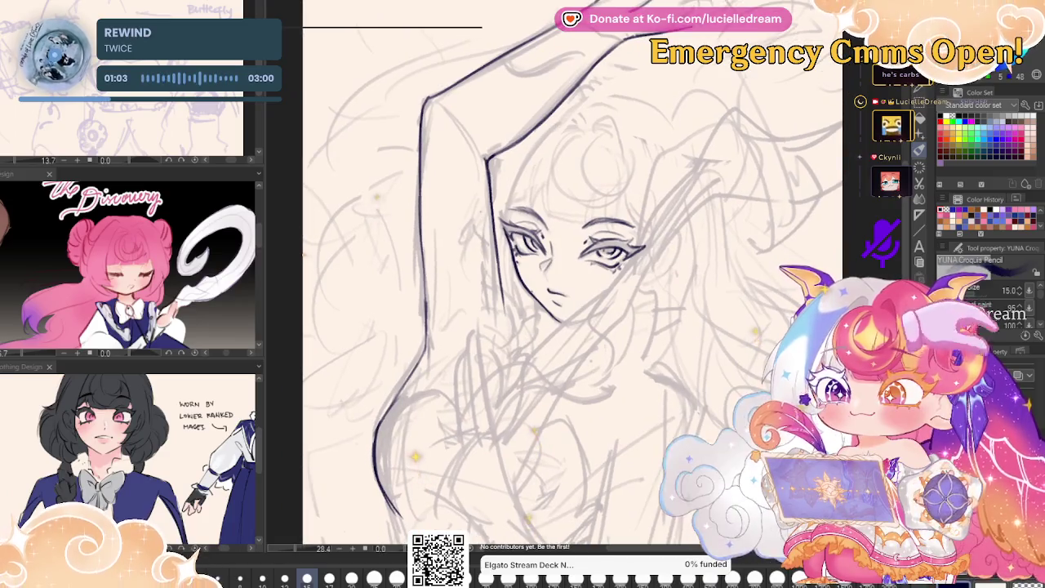
scroll(571, 293, down, 5)
scroll(669, 326, up, 5)
scroll(604, 269, up, 2)
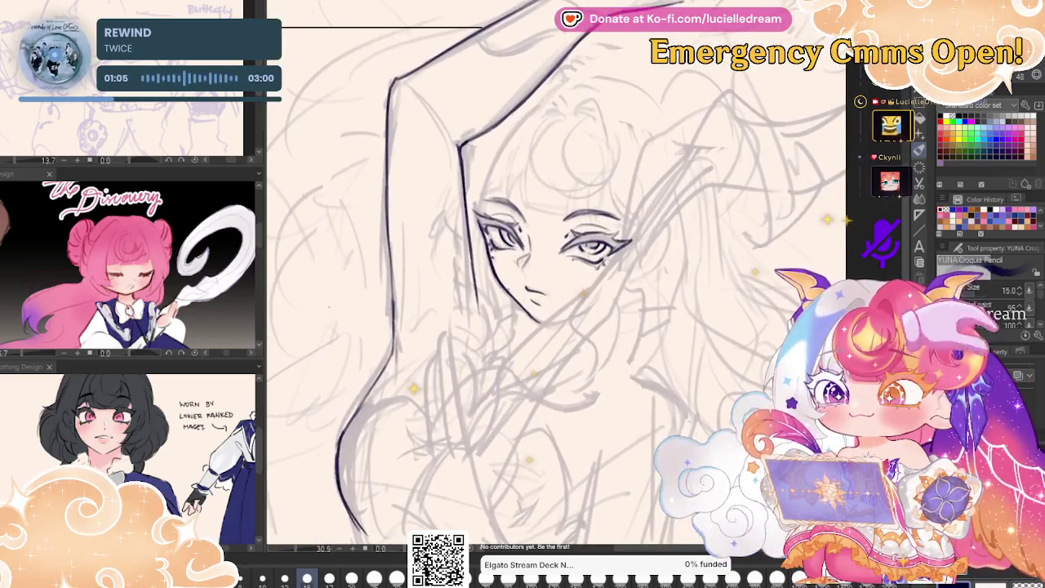
key(j)
key(p)
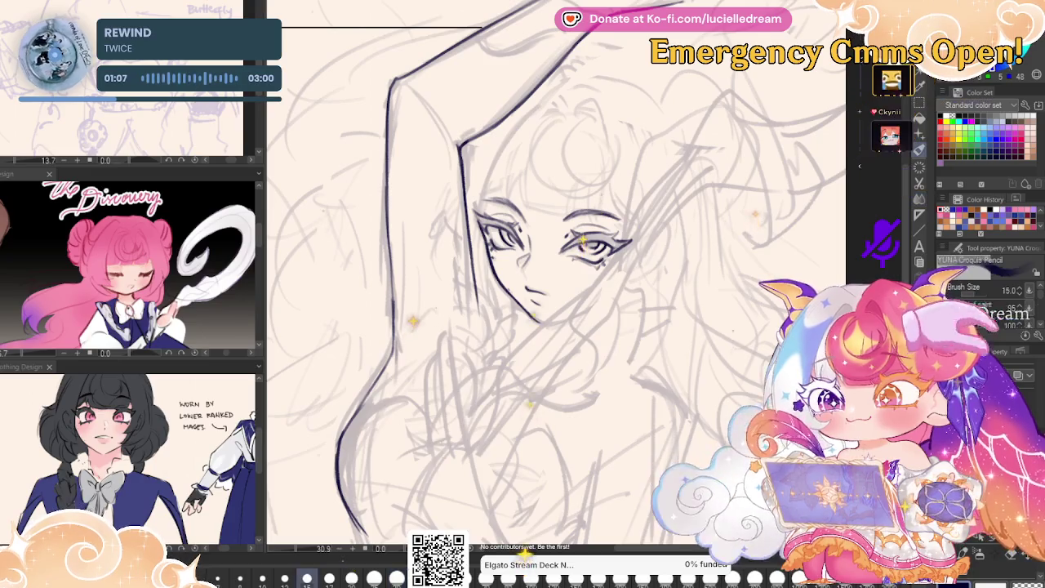
mouse_move(548, 268)
mouse_down()
mouse_move(507, 309)
mouse_move(522, 429)
mouse_up()
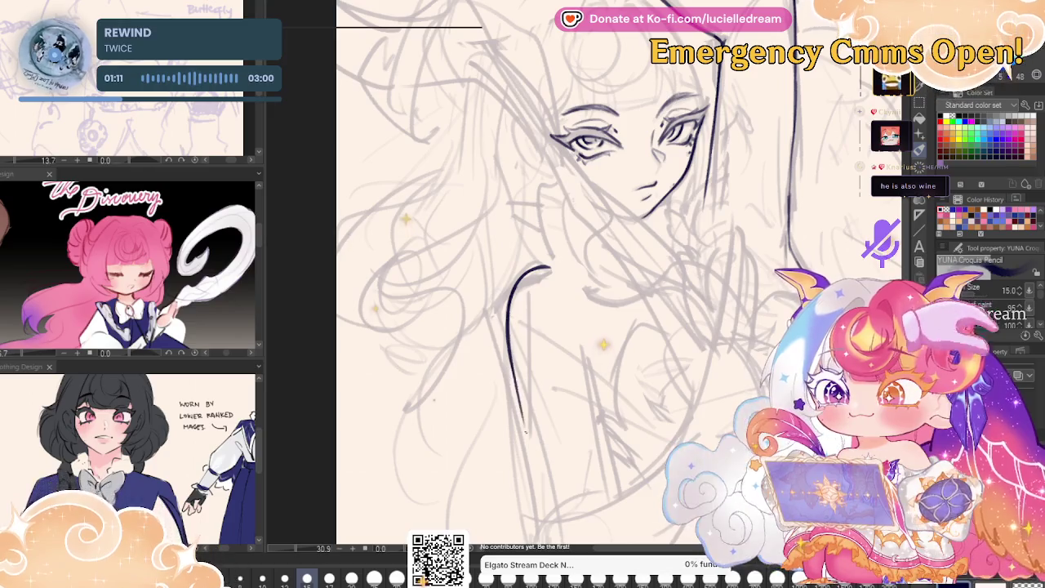
drag(511, 330, 526, 444)
- Redraw the body contour line downward and add a short contour lower on the body
key(ctrl+z)
key(ctrl+z)
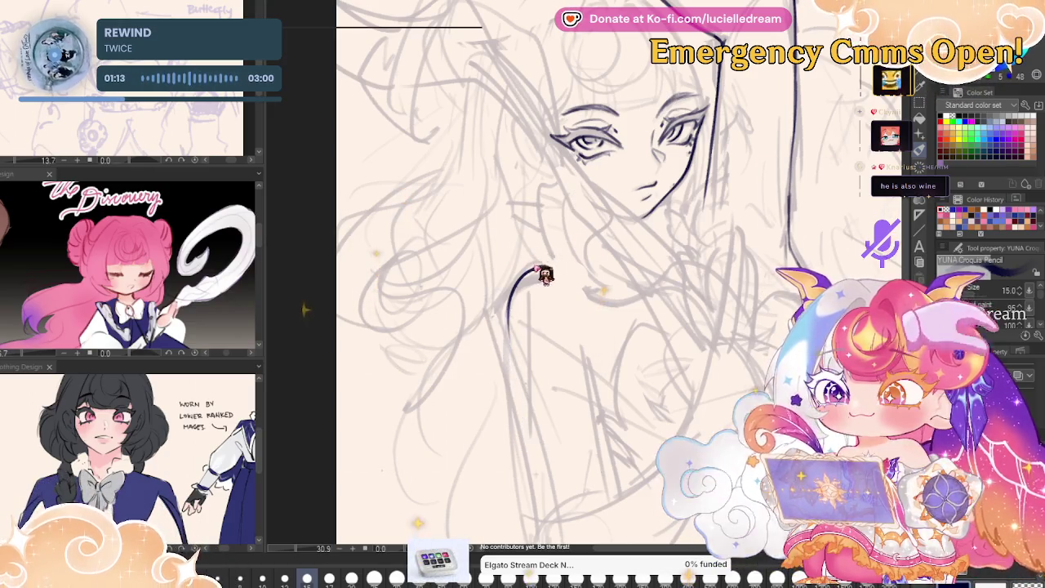
key(ctrl+z)
key(ctrl+z)
key(ctrl+z)
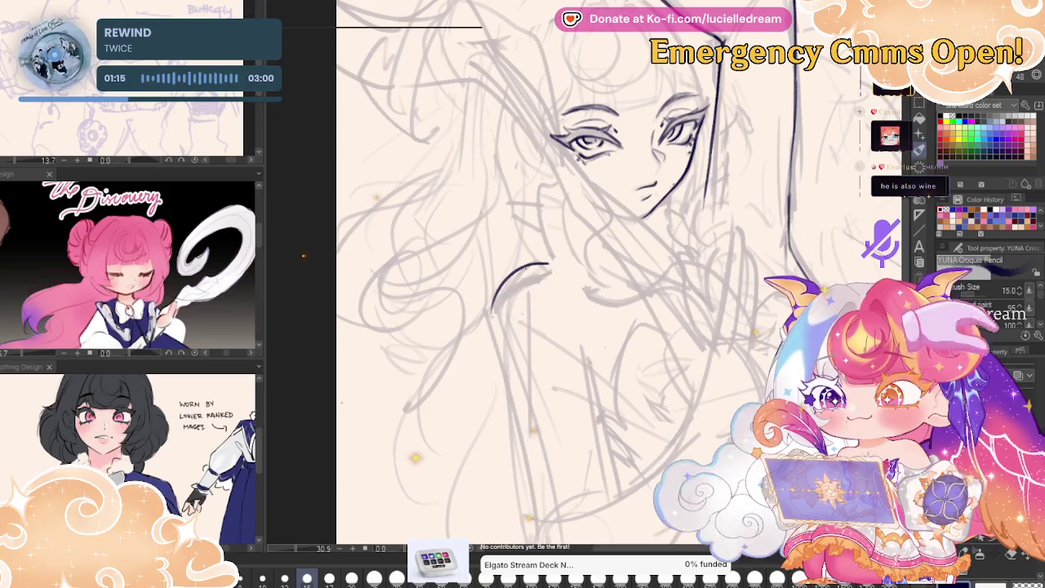
mouse_move(494, 311)
mouse_down()
mouse_move(504, 412)
mouse_move(531, 482)
mouse_up()
drag(506, 400, 528, 498)
drag(511, 429, 532, 516)
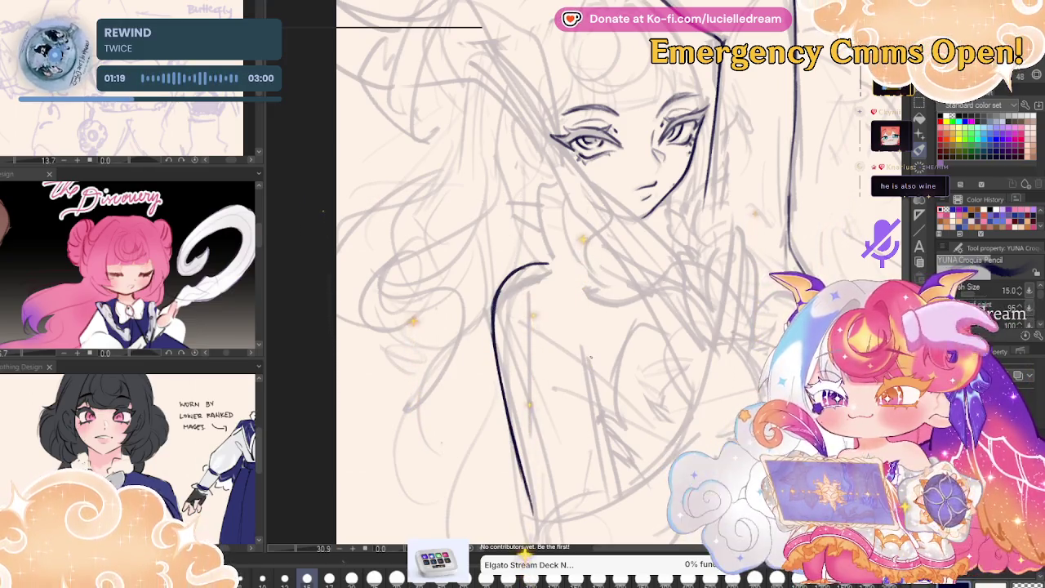
drag(590, 356, 599, 423)
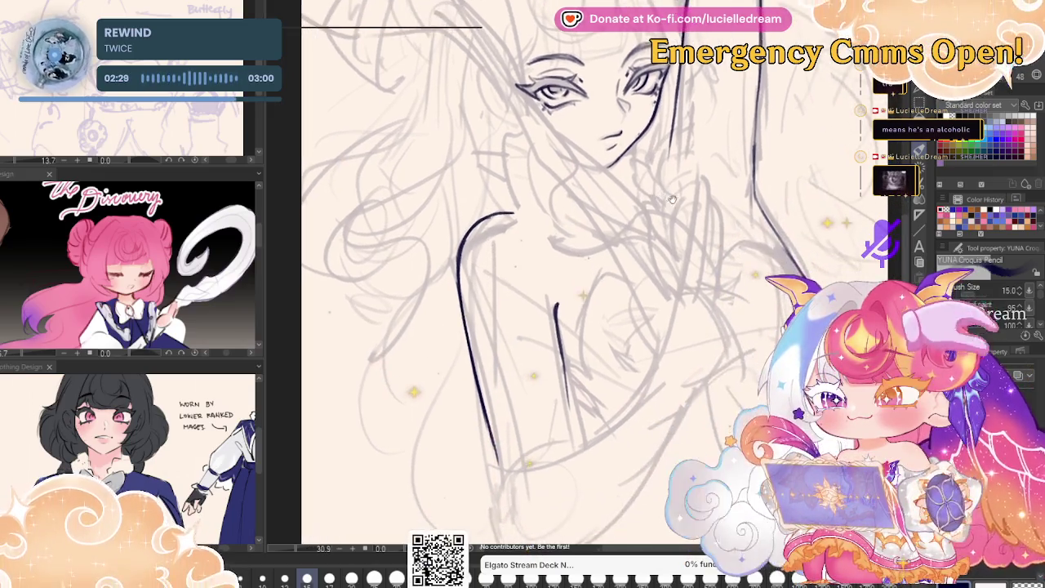
- Try a dark diagonal line across the lower torso, then undo it
drag(589, 431, 520, 324)
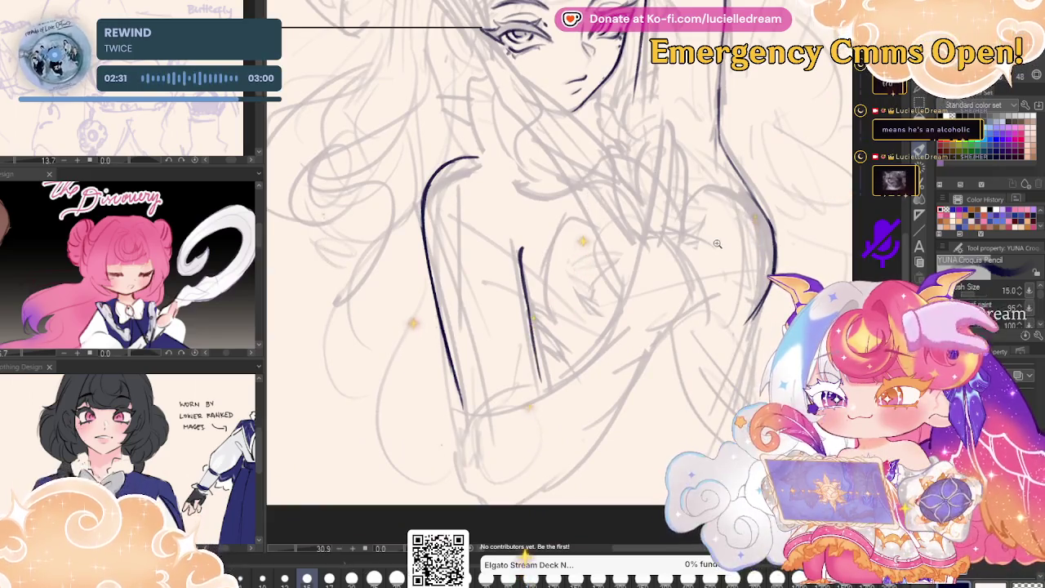
scroll(520, 324, down, 5)
scroll(602, 375, up, 4)
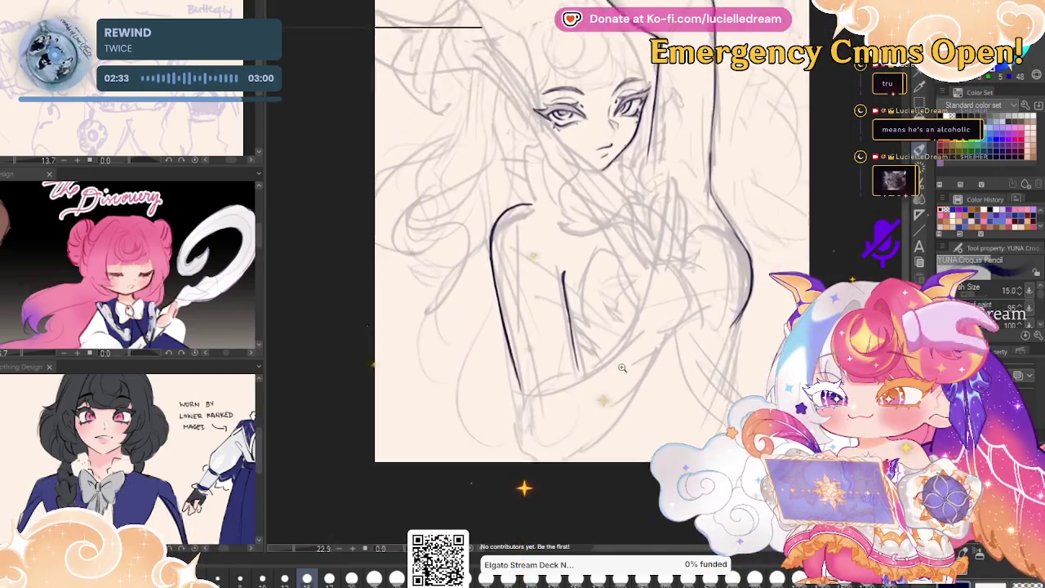
scroll(602, 363, up, 1)
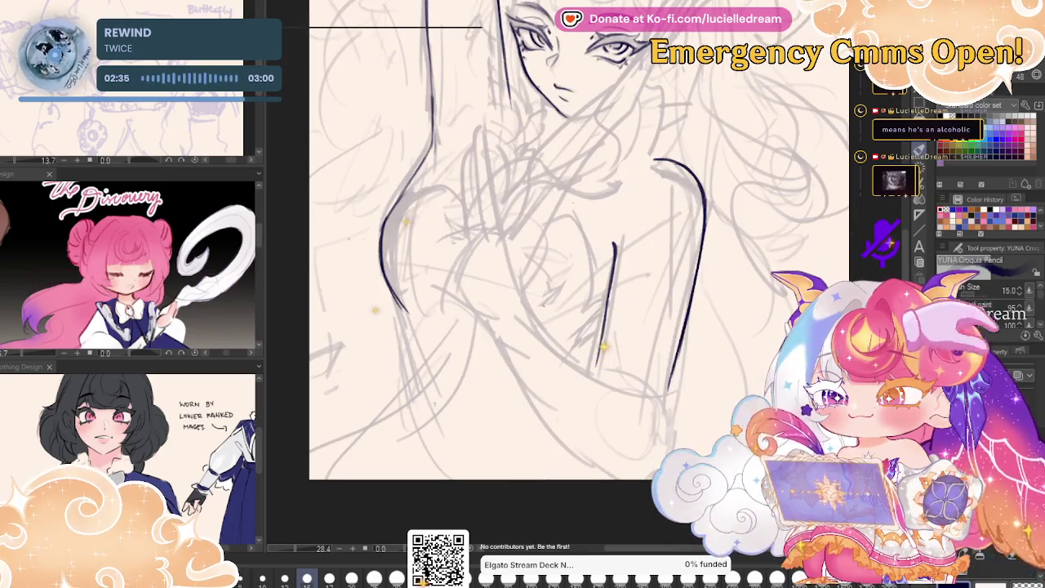
mouse_move(614, 382)
mouse_down()
mouse_move(524, 304)
mouse_move(627, 387)
mouse_up()
key(ctrl+z)
- Mirror the canvas to check the drawing, then flip it back
scroll(571, 278, up, 3)
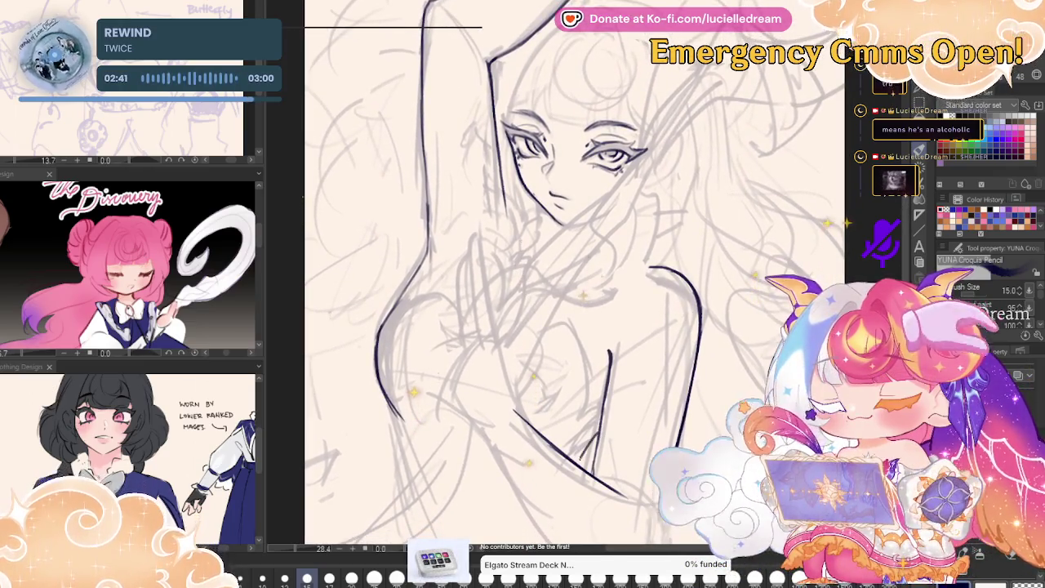
key(h)
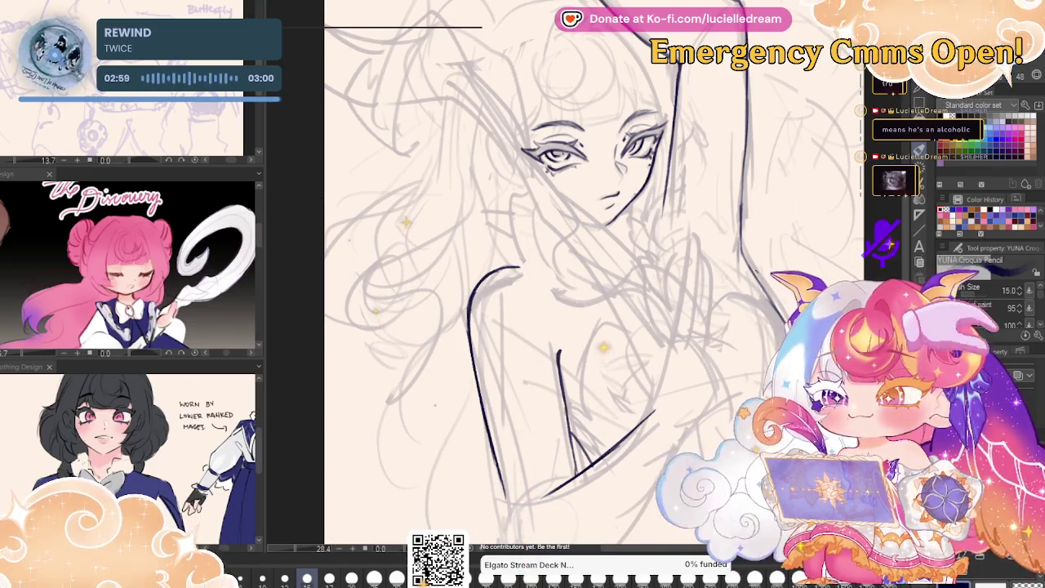
key(h)
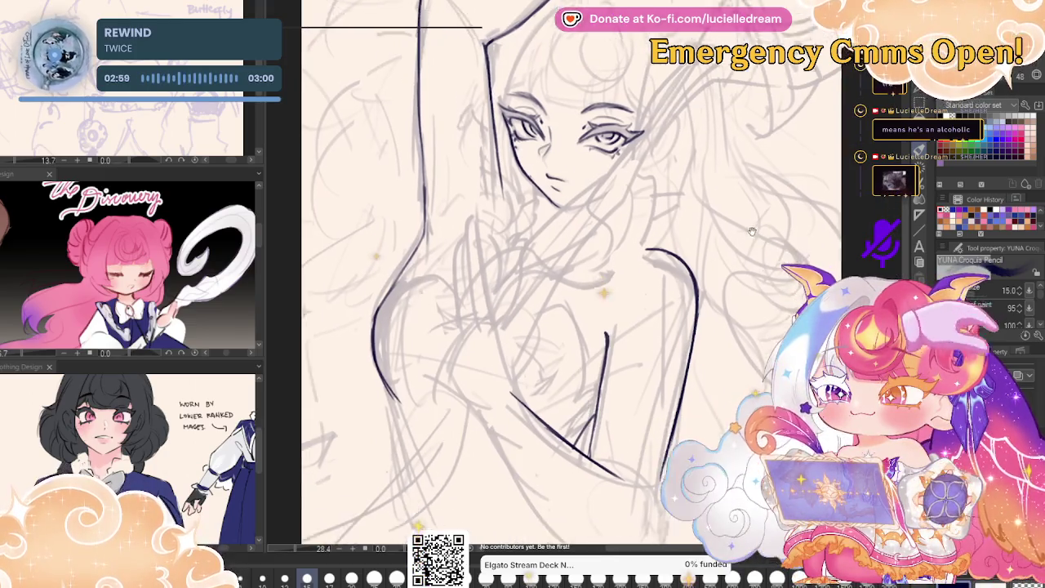
- Ink a line along the lower forearm across the chest
key(m)
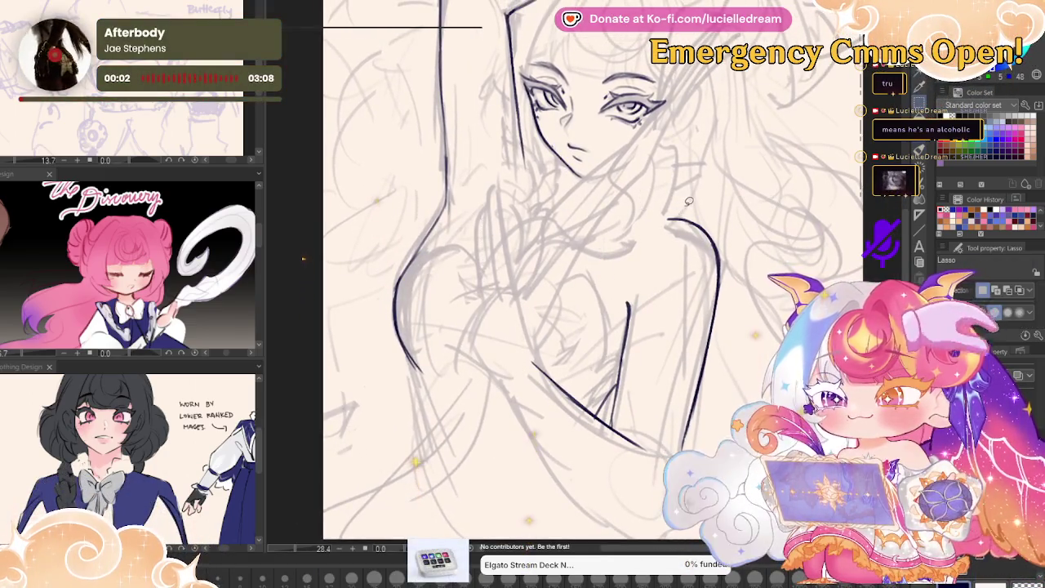
drag(620, 303, 571, 326)
key(ctrl+d)
key(p)
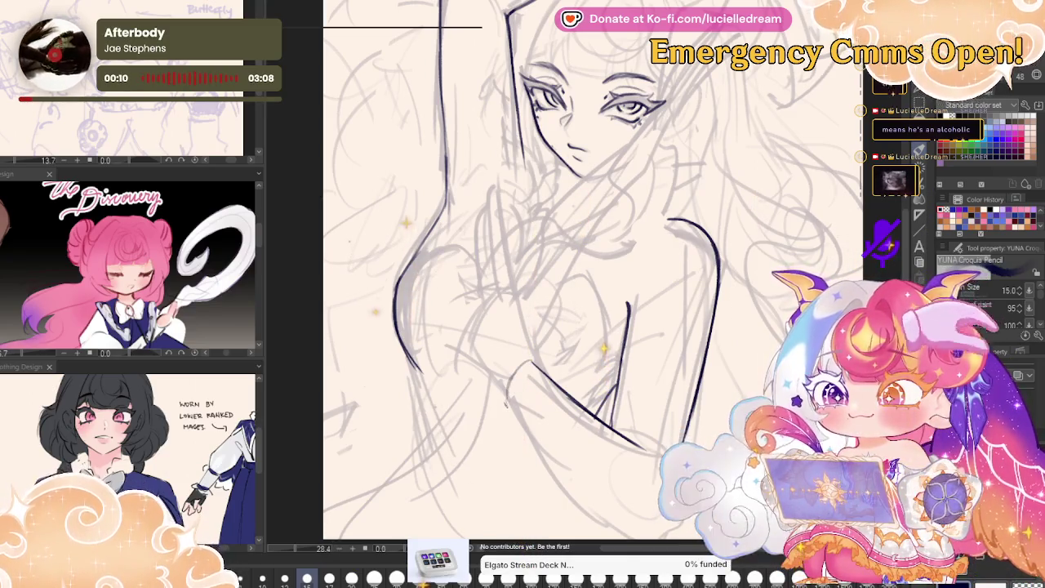
drag(506, 383, 600, 508)
mouse_move(572, 326)
mouse_down()
mouse_move(536, 270)
mouse_move(596, 326)
mouse_up()
scroll(571, 285, up, 2)
- Lasso the arm strokes and apply a transform to them
key(m)
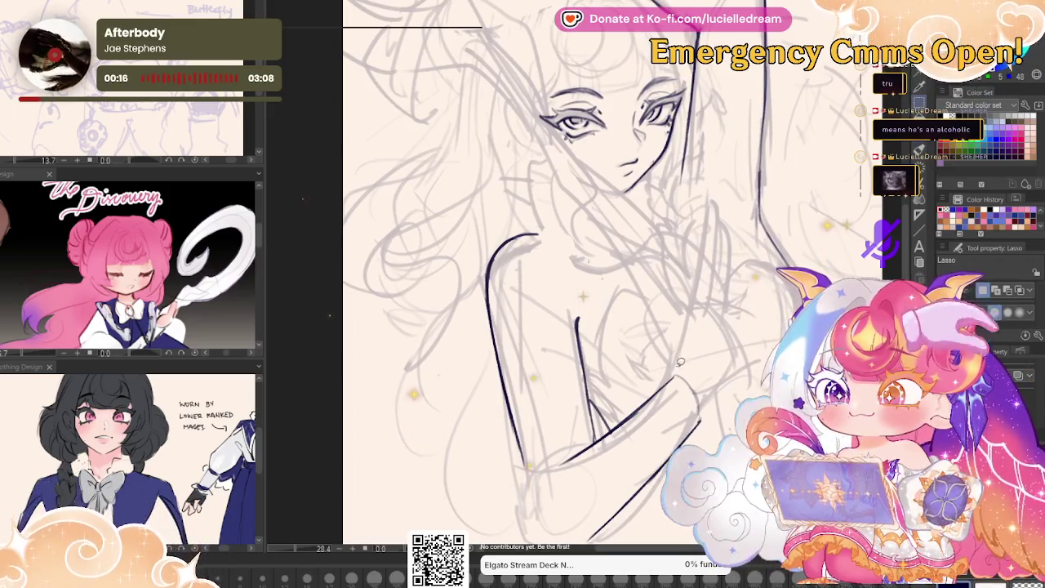
scroll(571, 286, down, 1)
mouse_move(674, 351)
mouse_down()
mouse_move(534, 490)
mouse_move(691, 406)
mouse_move(685, 397)
mouse_up()
key(ctrl+t)
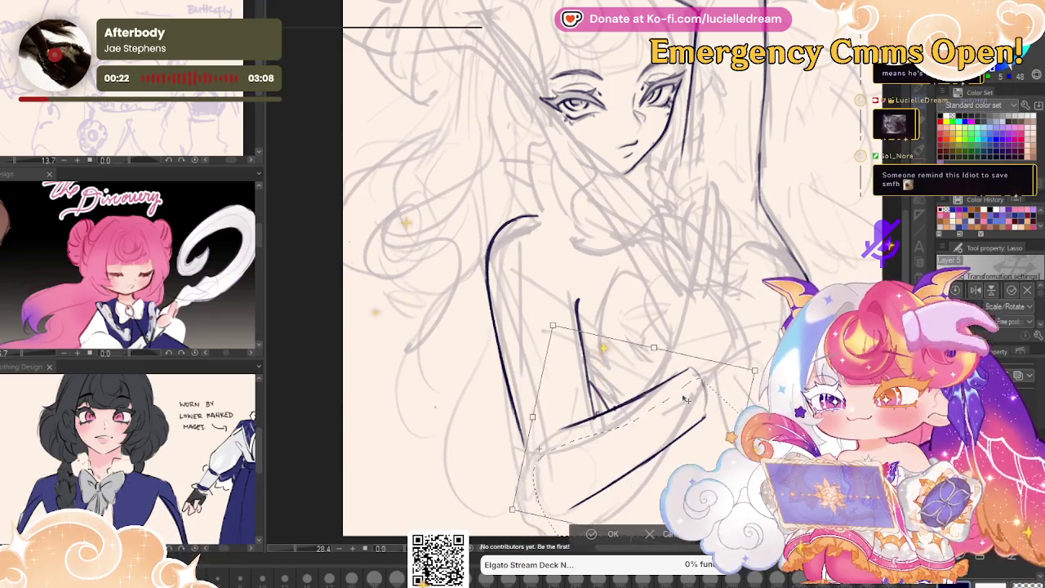
key(Return)
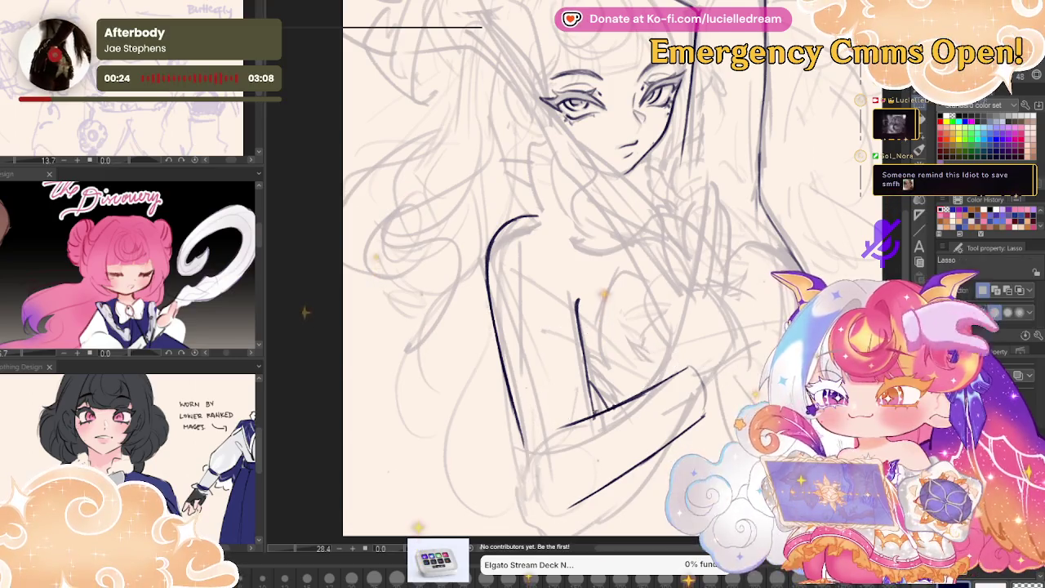
- In the mirrored view, reselect the arm strokes and rotate them about 9° counter-clockwise
key(h)
drag(740, 262, 742, 300)
key(ctrl+t)
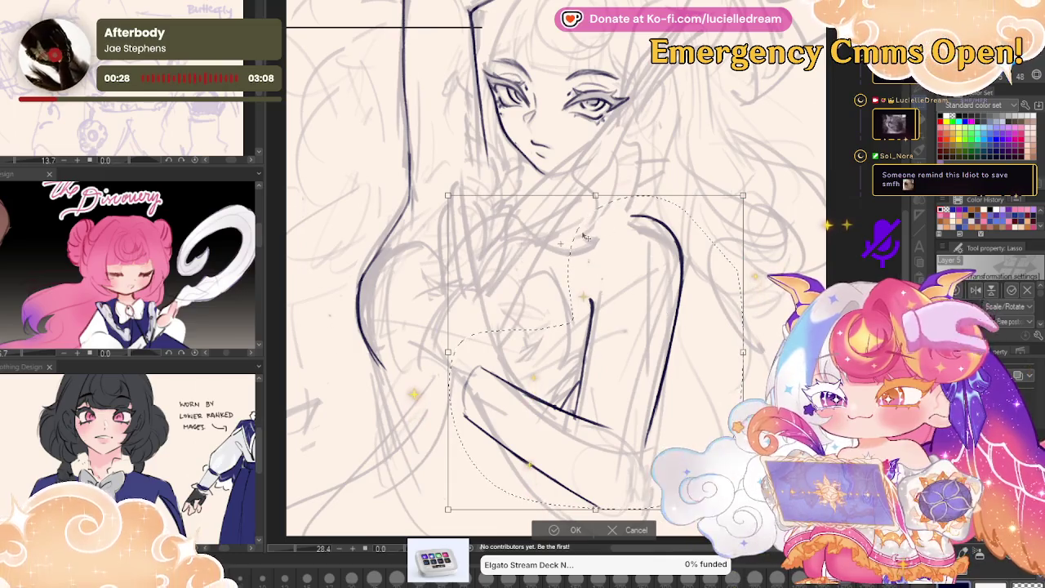
mouse_move(718, 323)
mouse_down()
mouse_move(710, 282)
mouse_move(705, 299)
mouse_up()
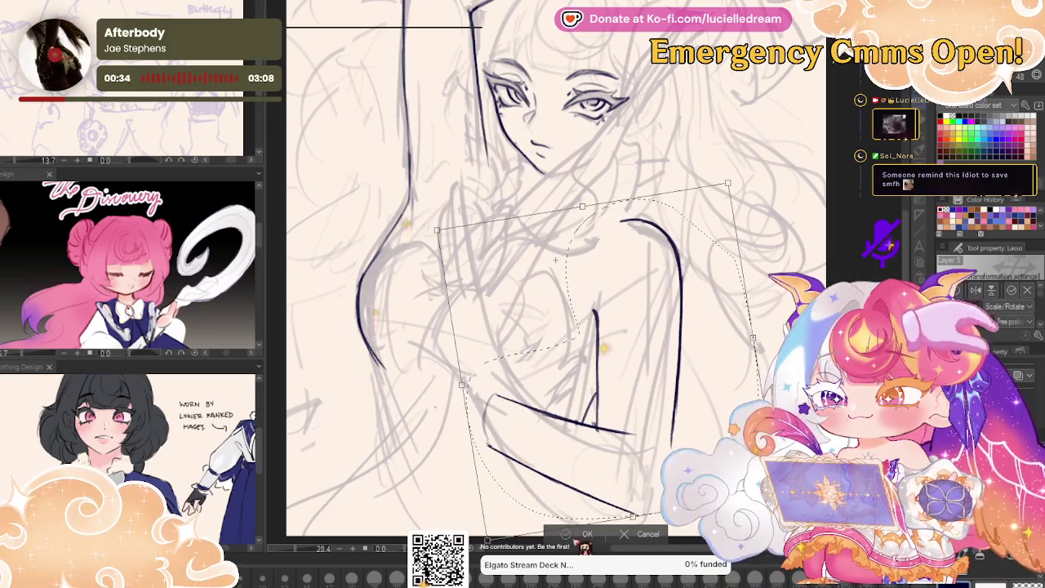
key(Return)
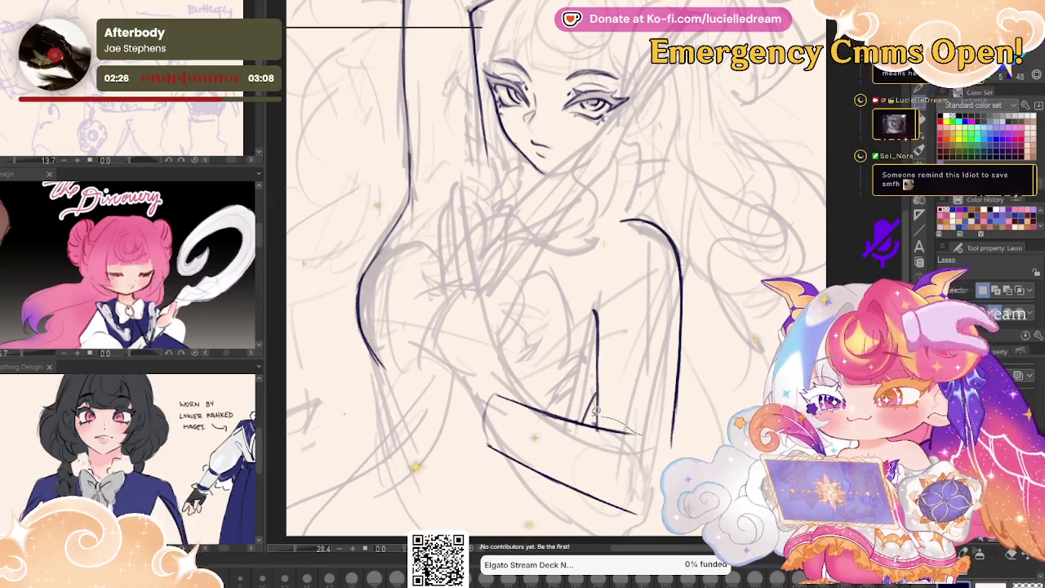
- Rotate the selected lower forearm lines clockwise and shift them up and left
drag(600, 413, 649, 441)
key(ctrl+t)
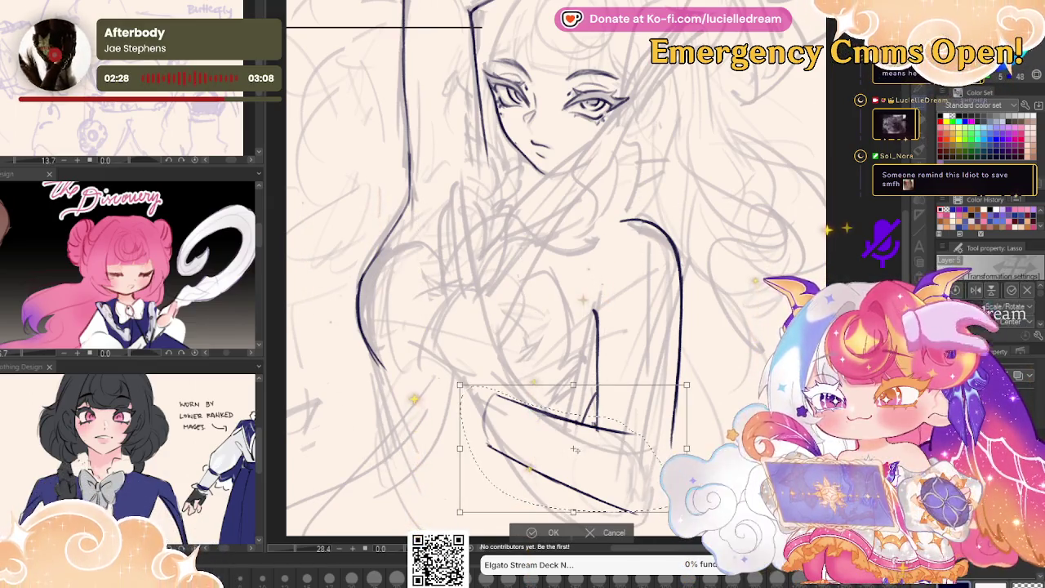
drag(724, 375, 758, 389)
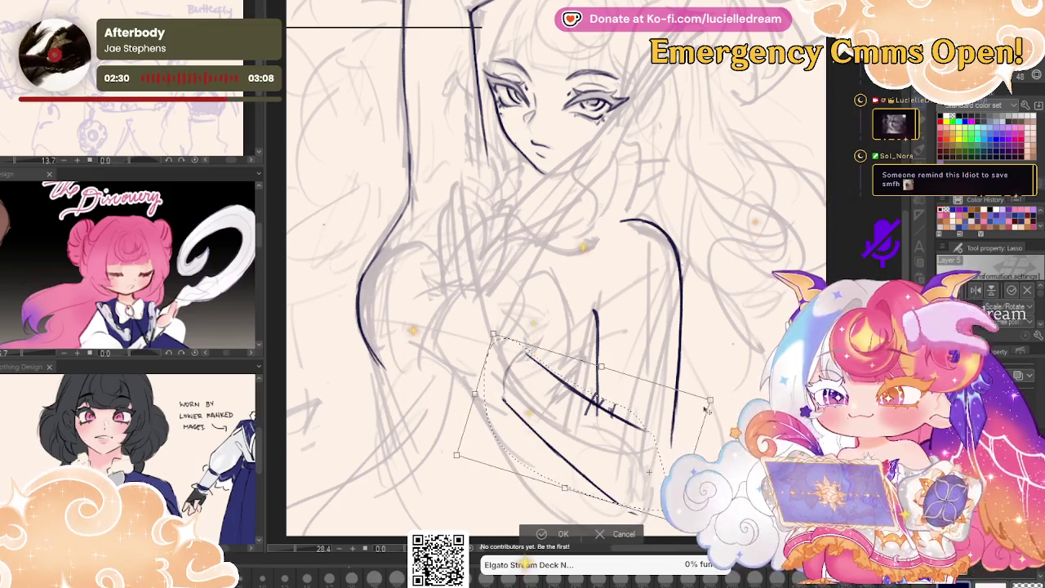
drag(678, 421, 659, 394)
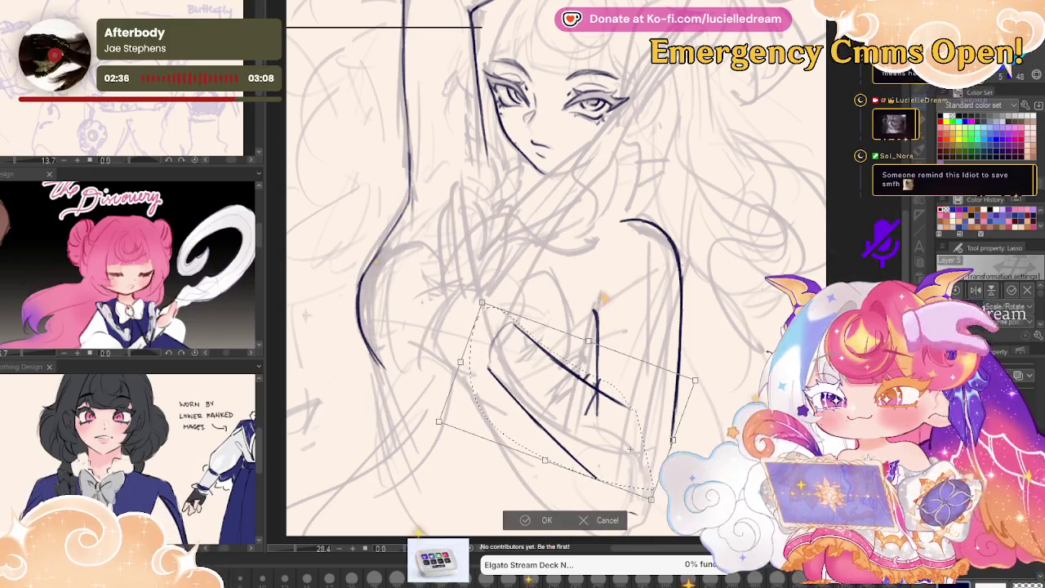
key(Return)
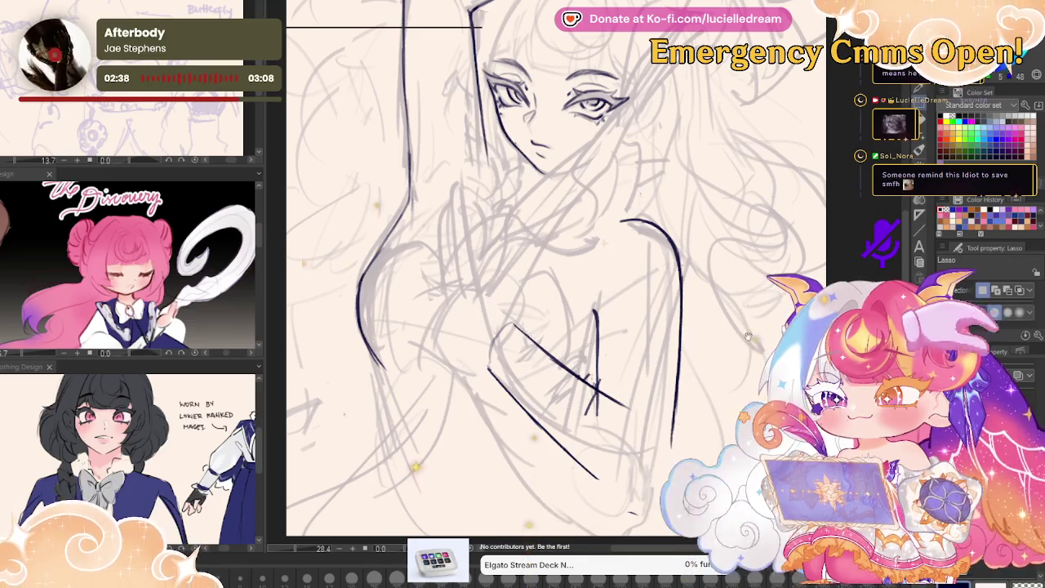
scroll(733, 333, down, 3)
scroll(733, 333, up, 1)
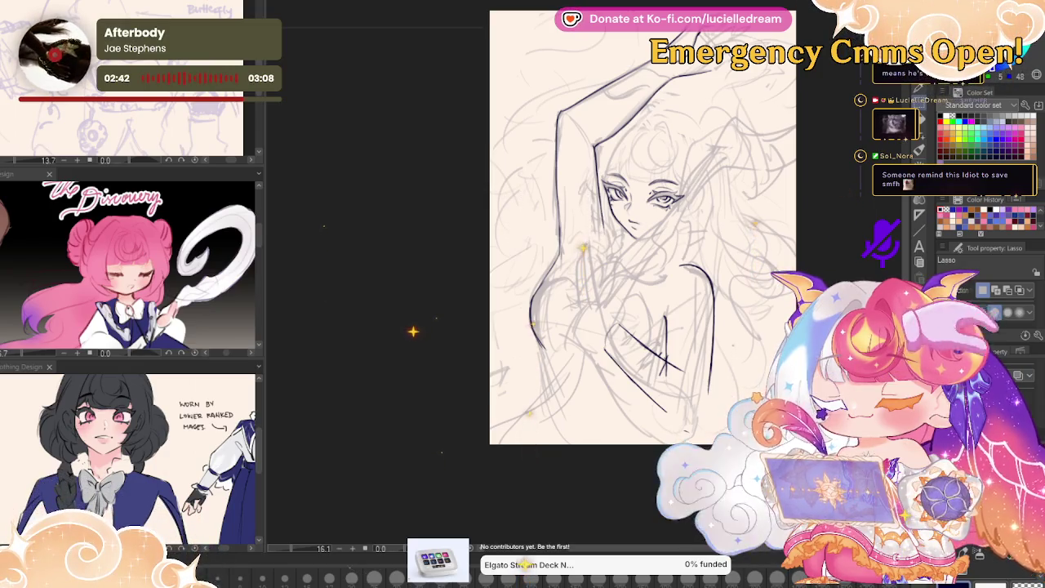
key(p)
scroll(649, 287, up, 2)
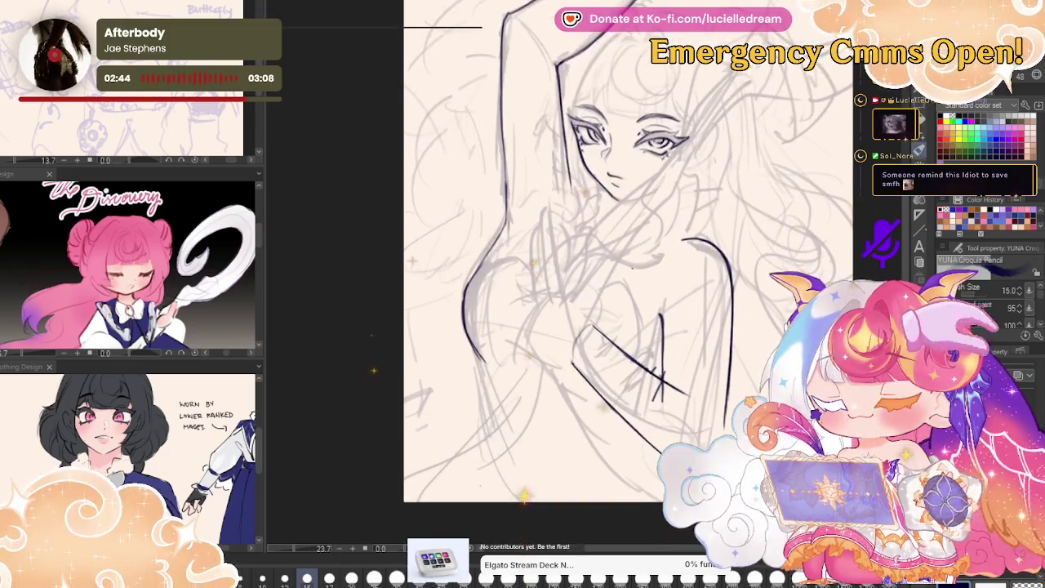
scroll(649, 287, up, 2)
scroll(649, 287, up, 2)
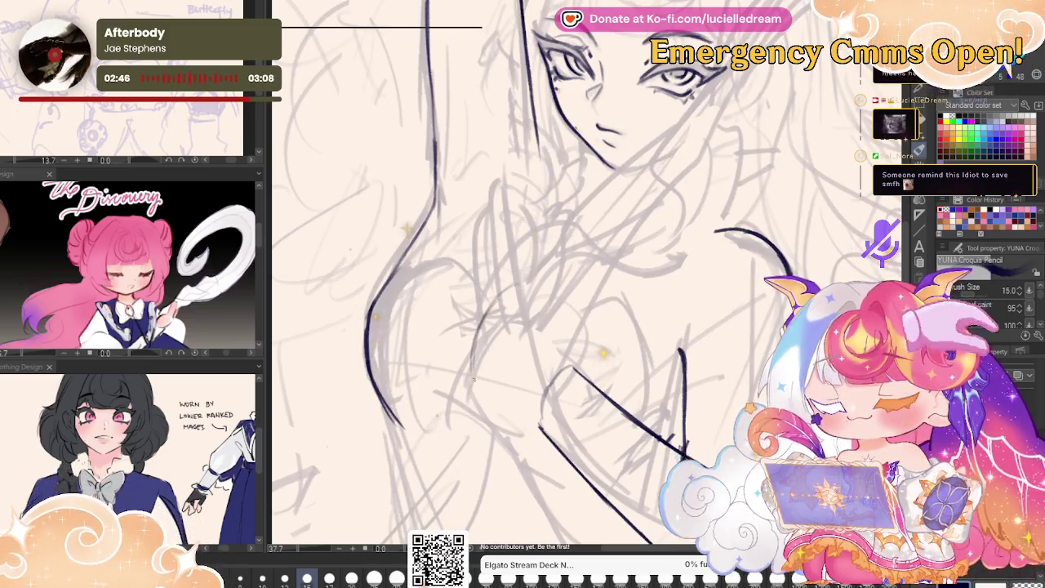
- Ink forearm strokes across the chest and a vertical hand contour with an arched top
drag(471, 369, 547, 433)
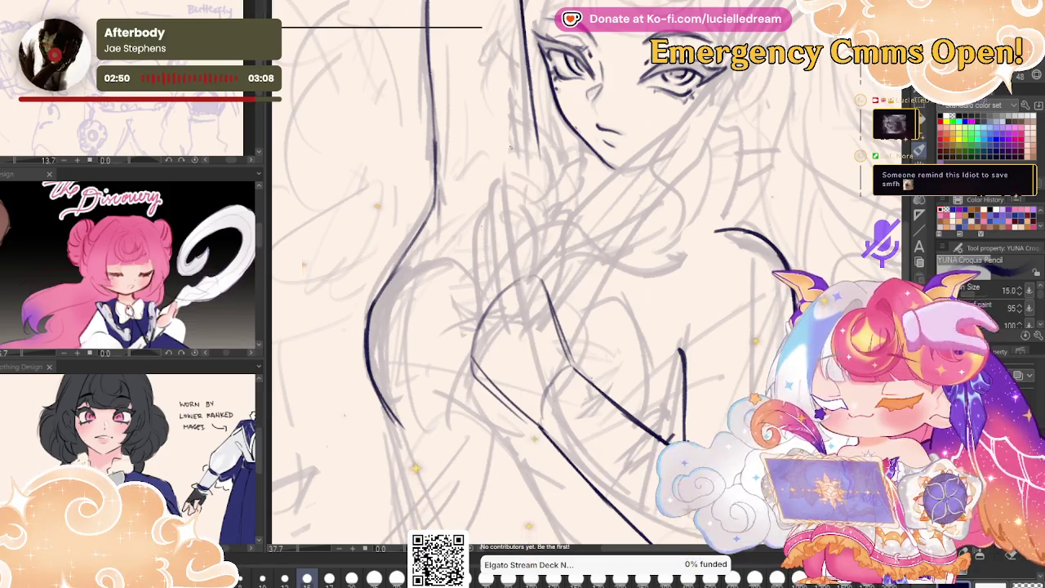
key(h)
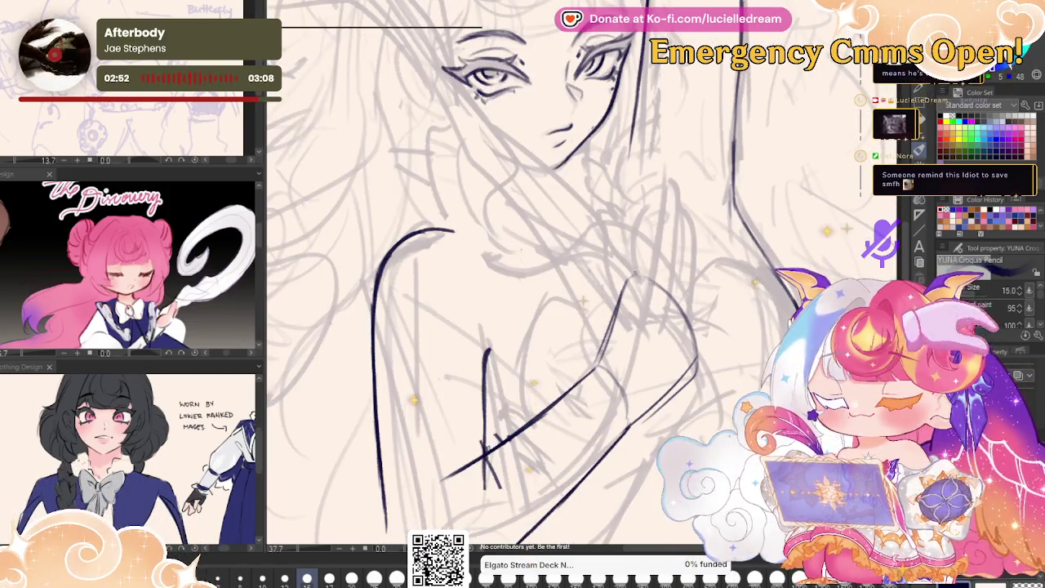
drag(642, 194, 628, 284)
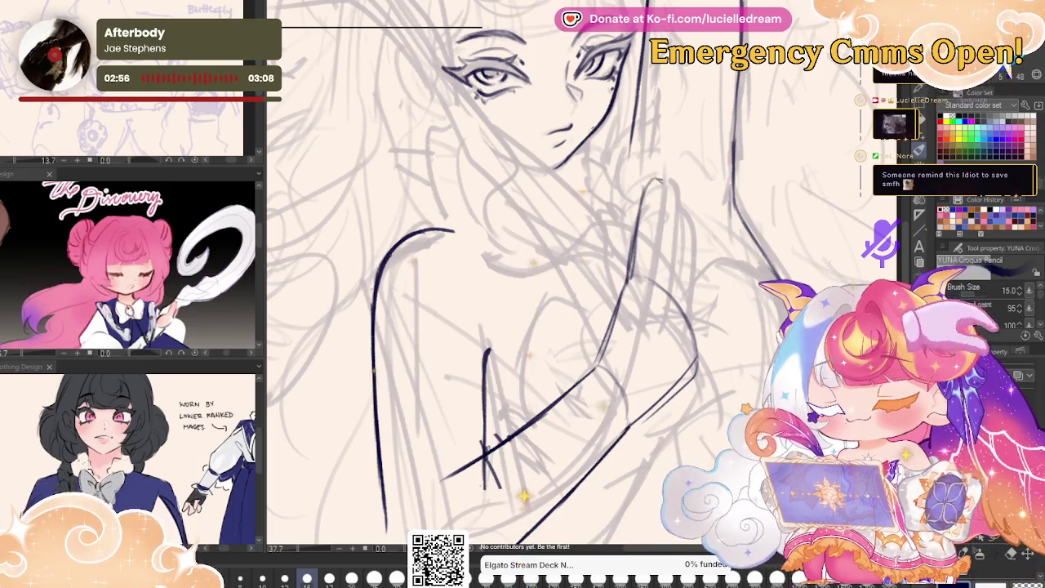
drag(645, 190, 671, 193)
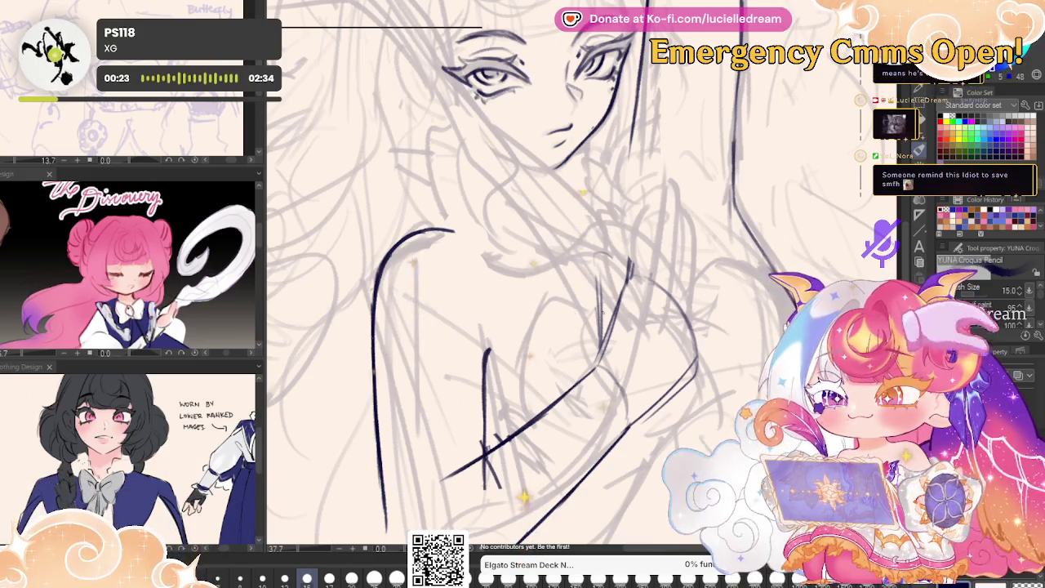
key(h)
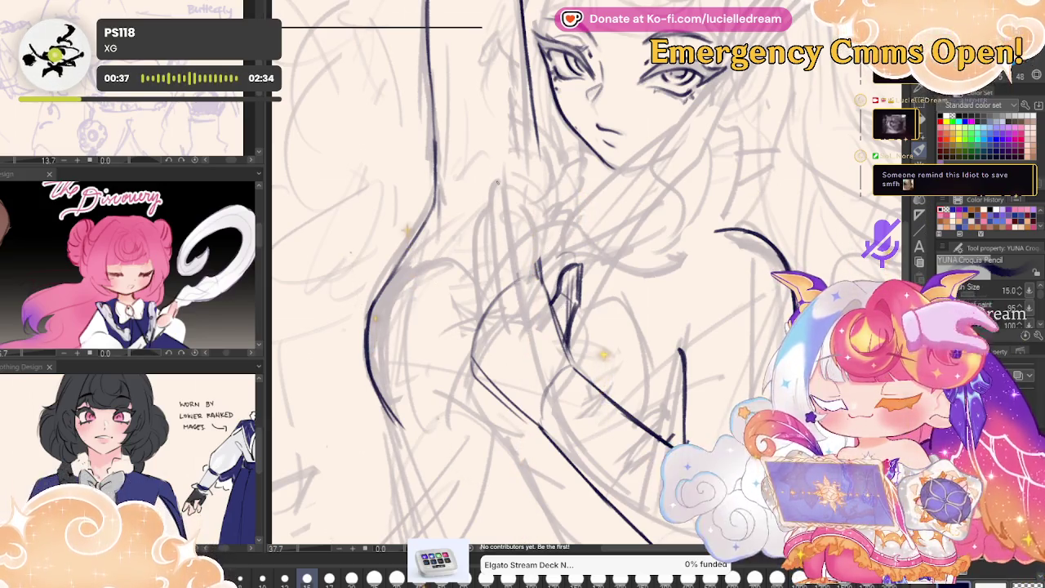
- Ink three finger outlines and the thumb of the clasped hands
drag(486, 209, 490, 296)
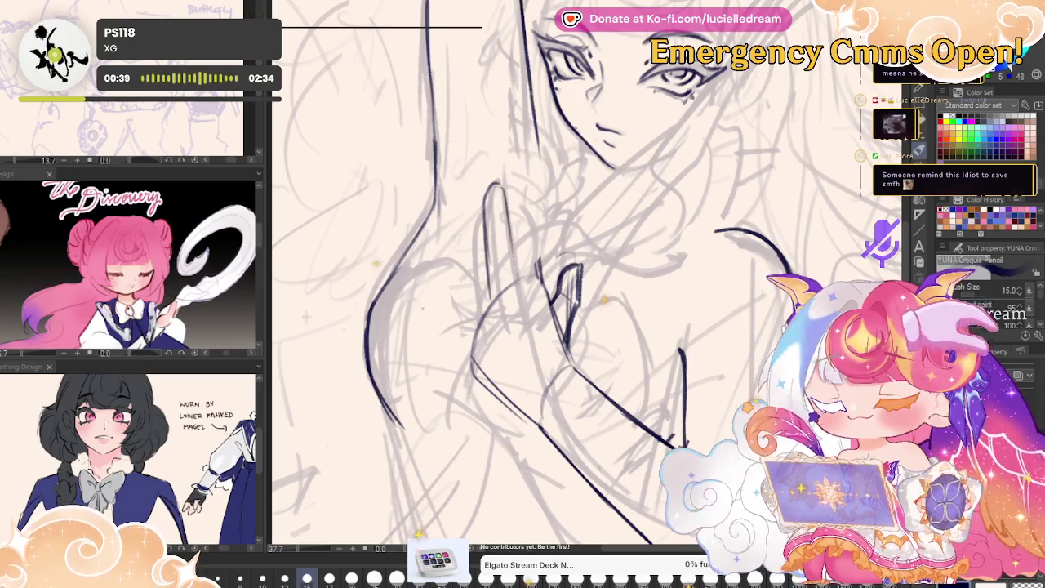
drag(506, 192, 516, 282)
drag(527, 222, 536, 283)
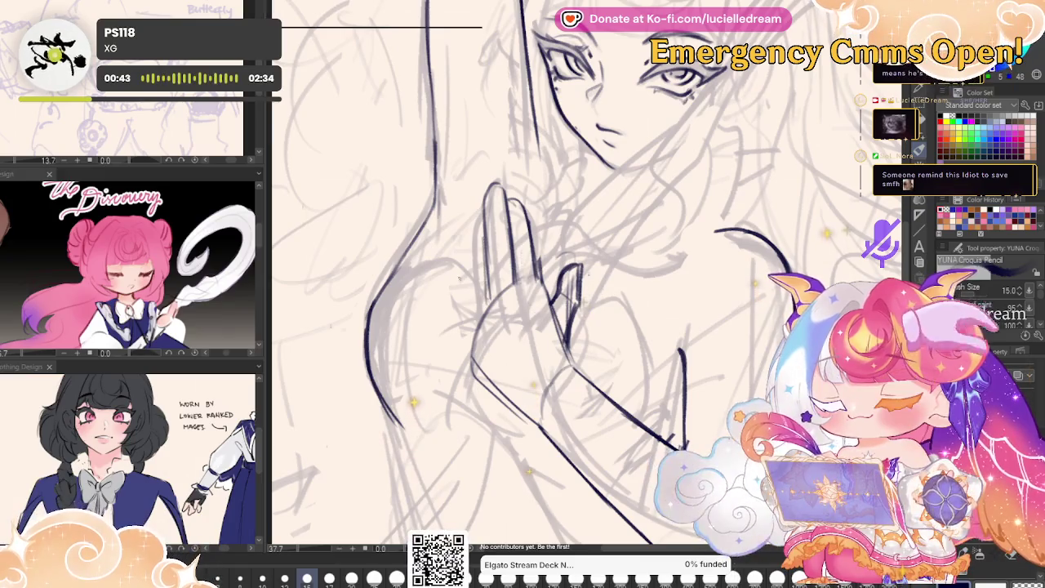
drag(456, 278, 470, 309)
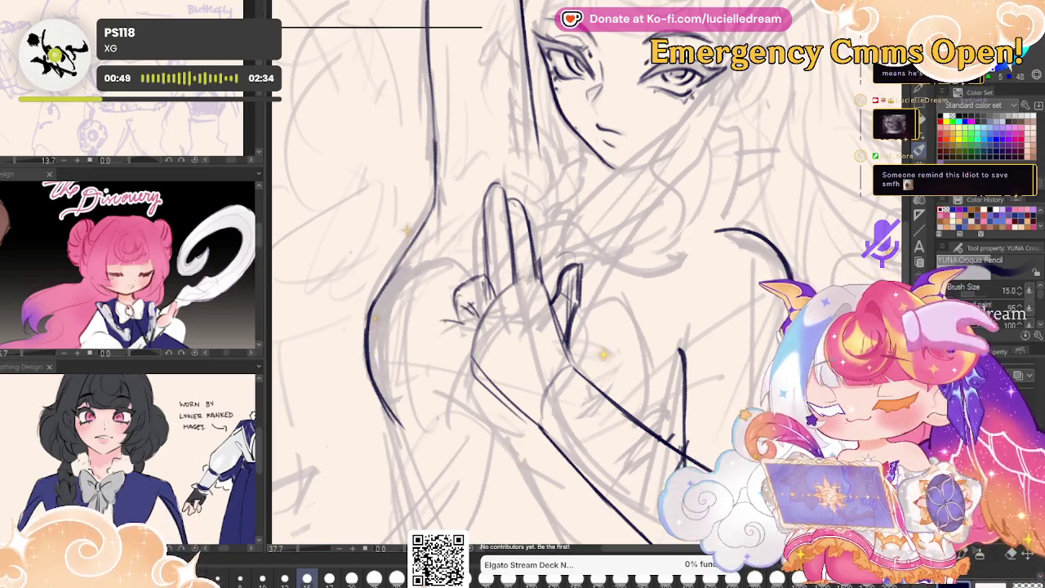
- In the mirrored view, add a hand detail stroke and darken the lower forearm line
key(j)
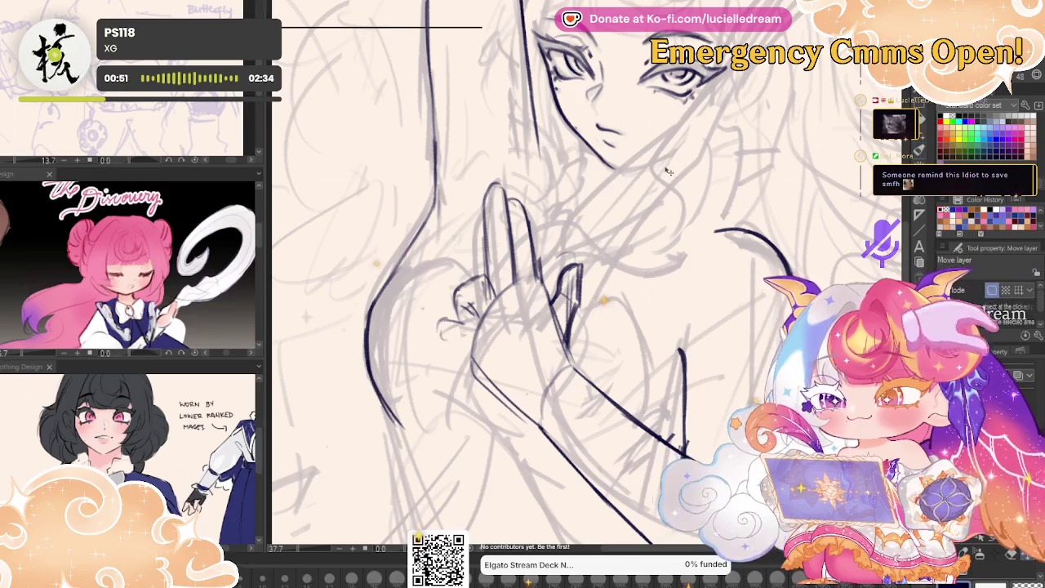
key(p)
key(h)
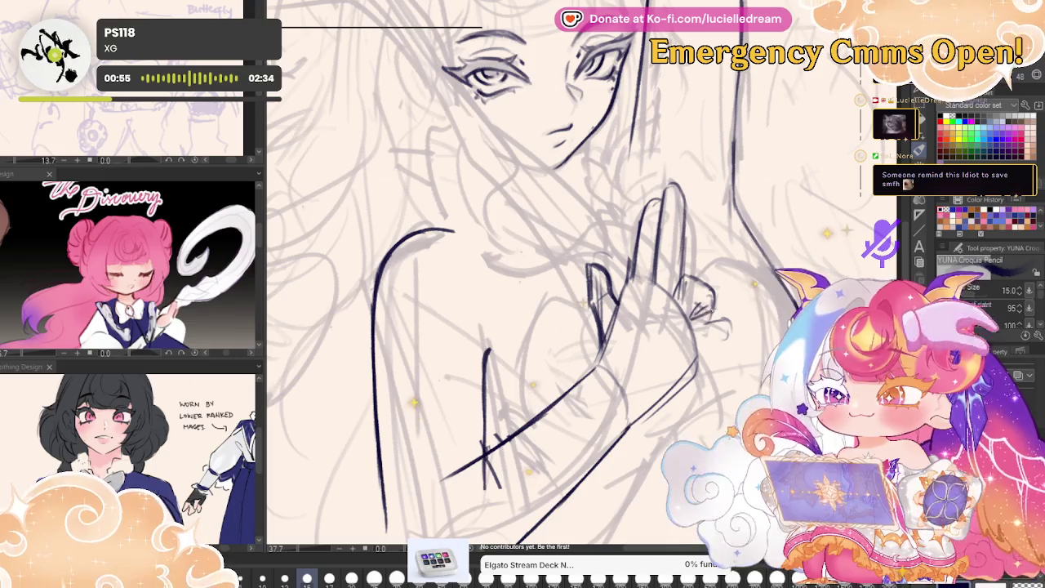
drag(701, 349, 711, 341)
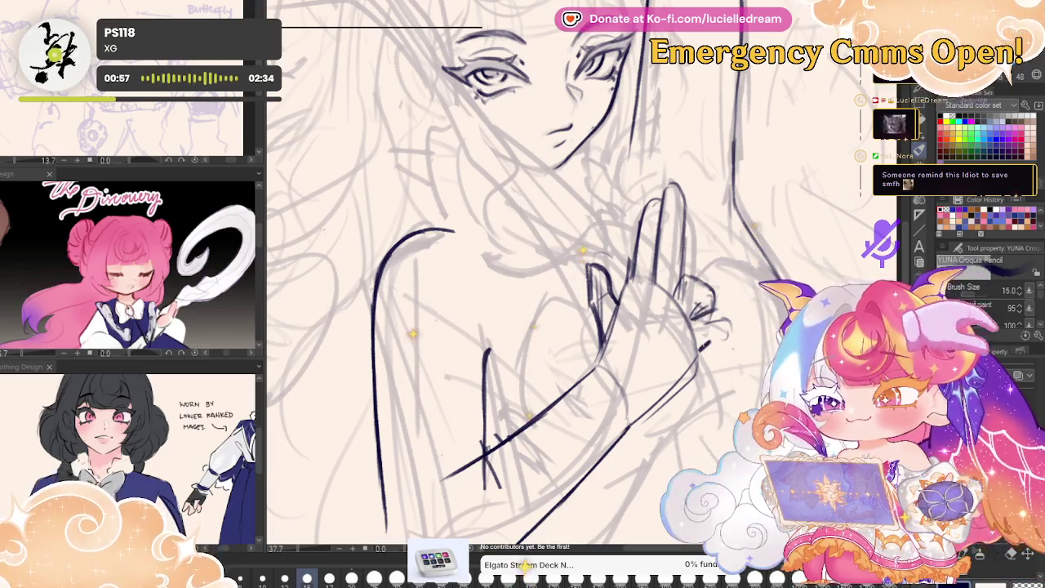
drag(635, 420, 700, 360)
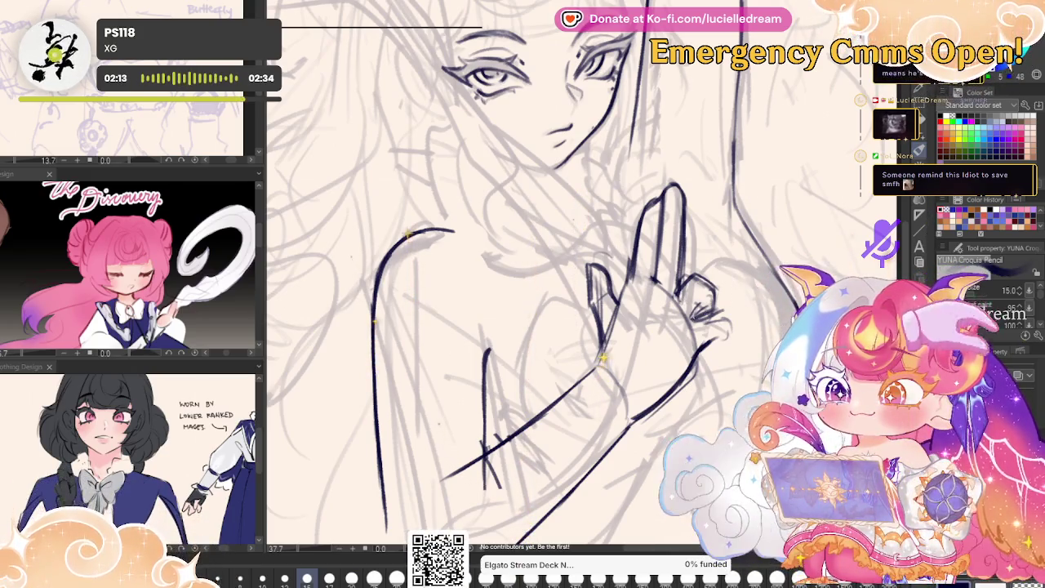
- Lasso the inked face, enlarge it slightly with Scale/Rotate, and deselect
scroll(522, 269, down, 3)
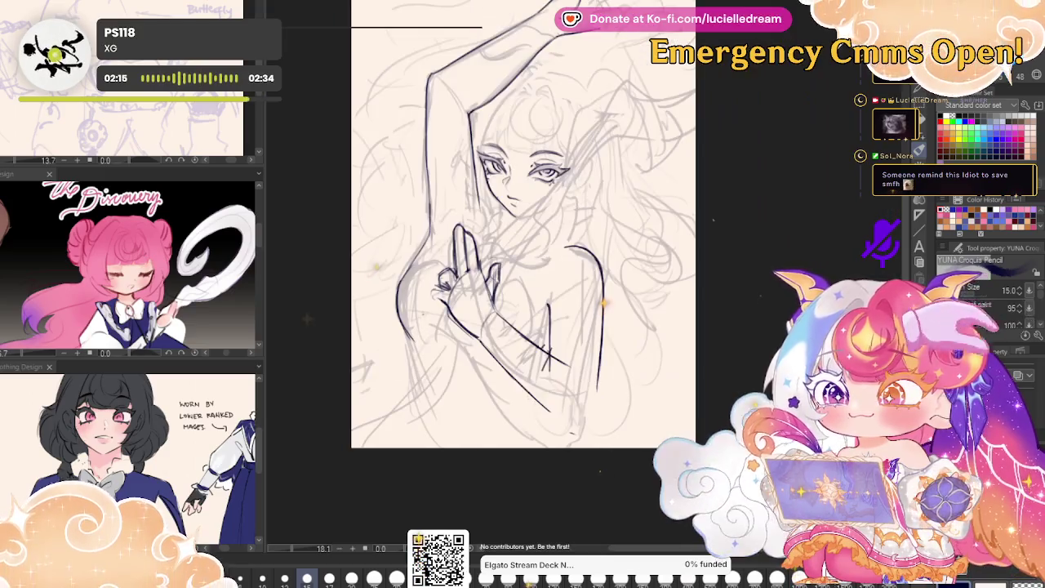
scroll(726, 222, up, 1)
scroll(739, 223, up, 1)
scroll(758, 223, up, 1)
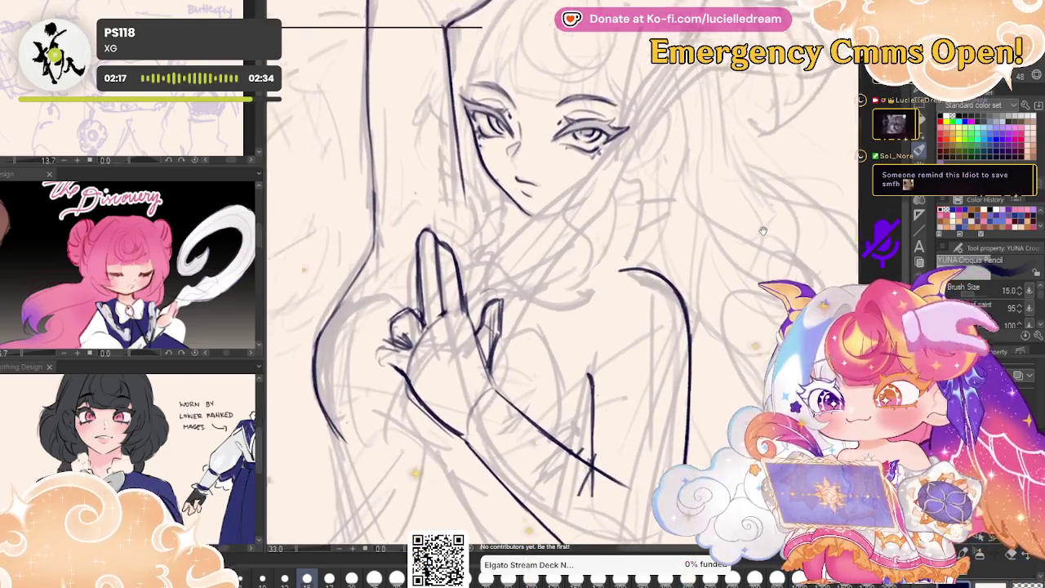
drag(759, 224, 803, 346)
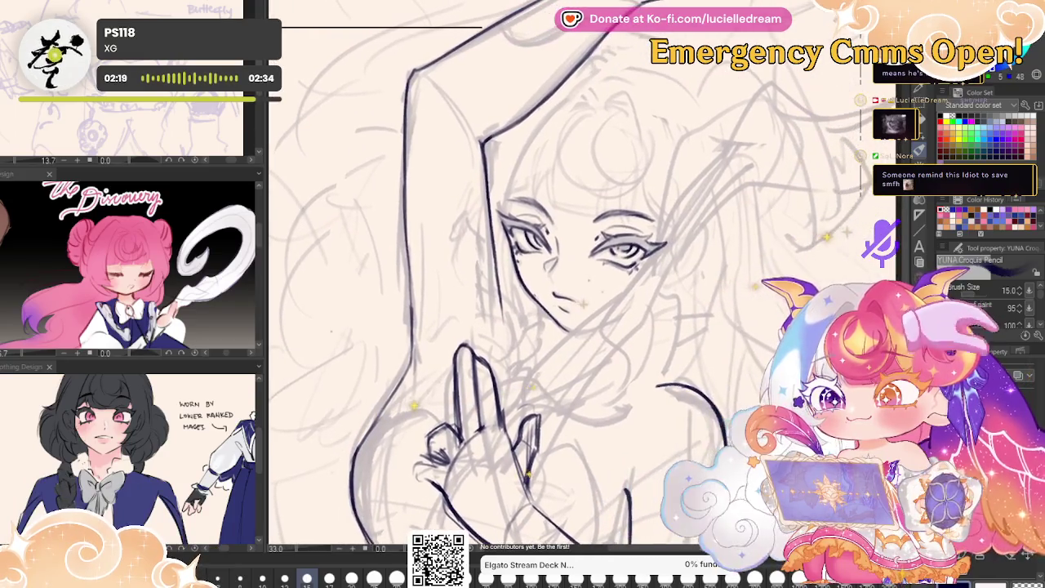
key(m)
drag(694, 142, 681, 132)
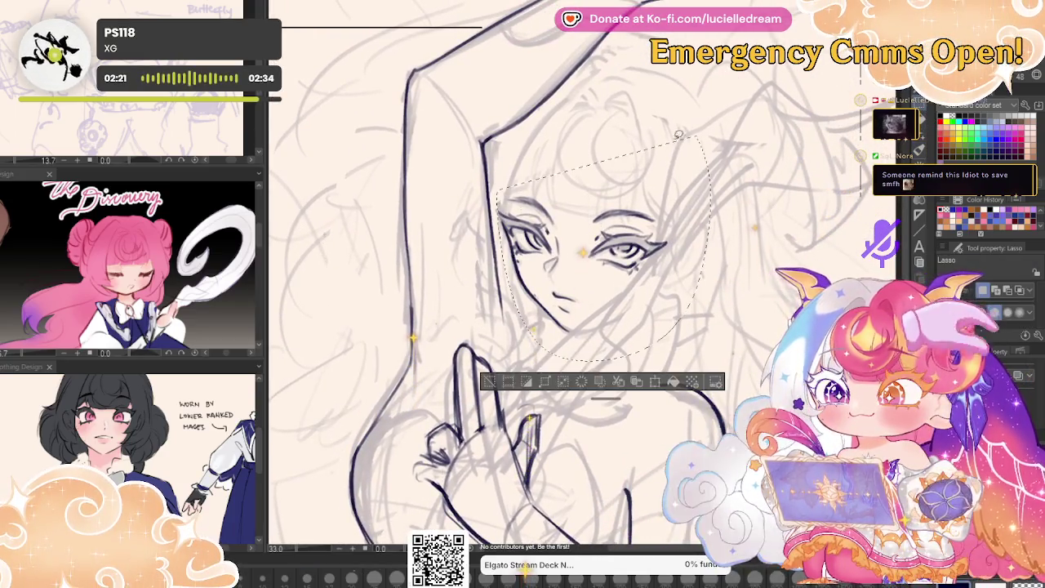
click(655, 381)
drag(711, 359, 720, 369)
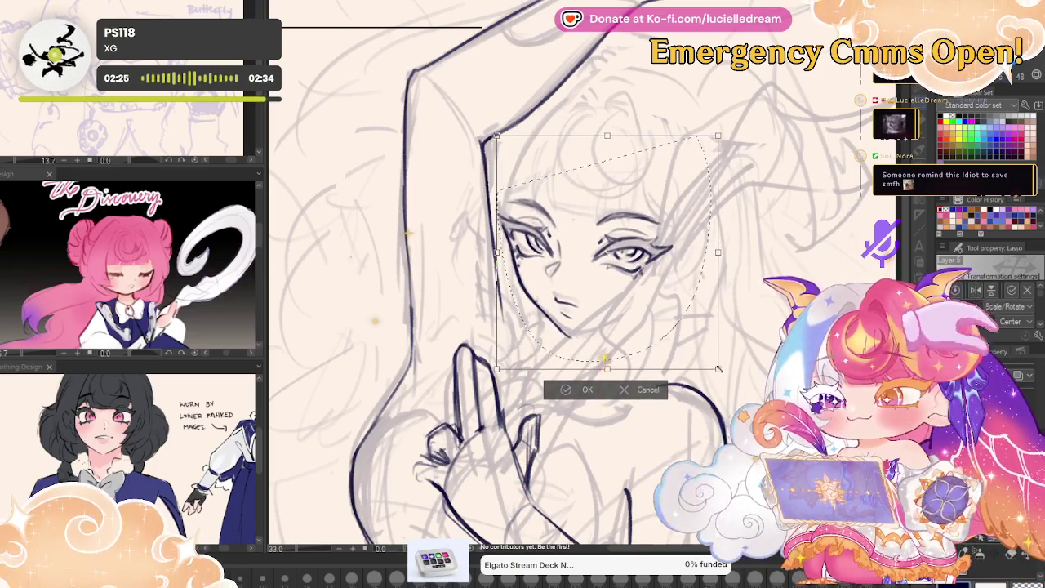
click(576, 390)
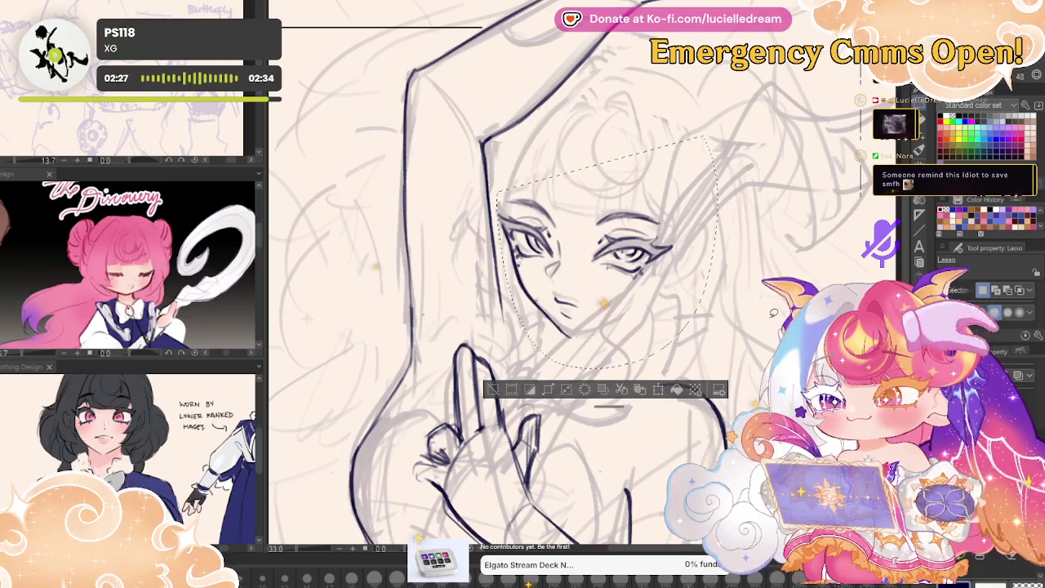
key(ctrl+d)
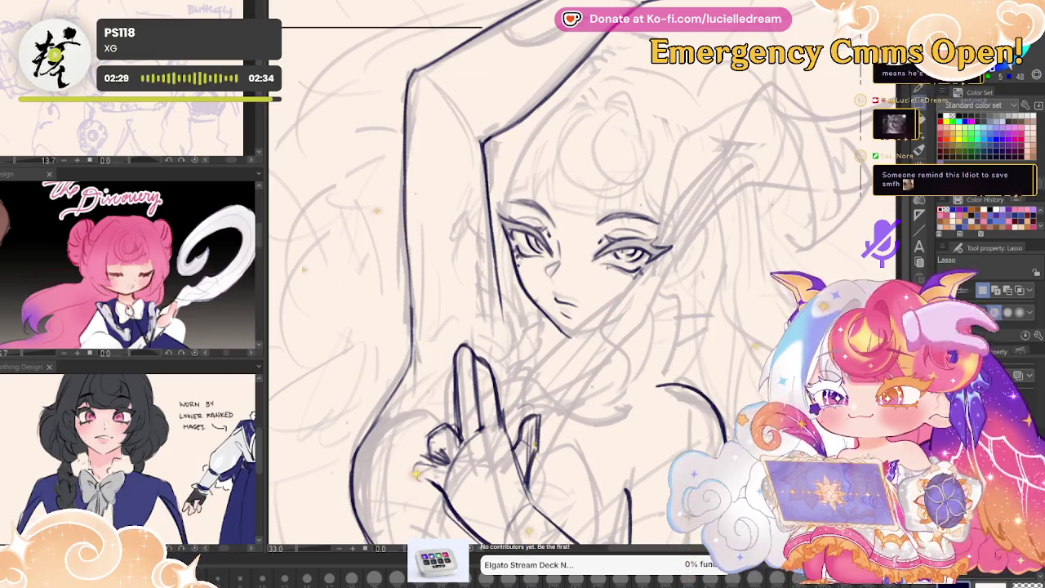
key(p)
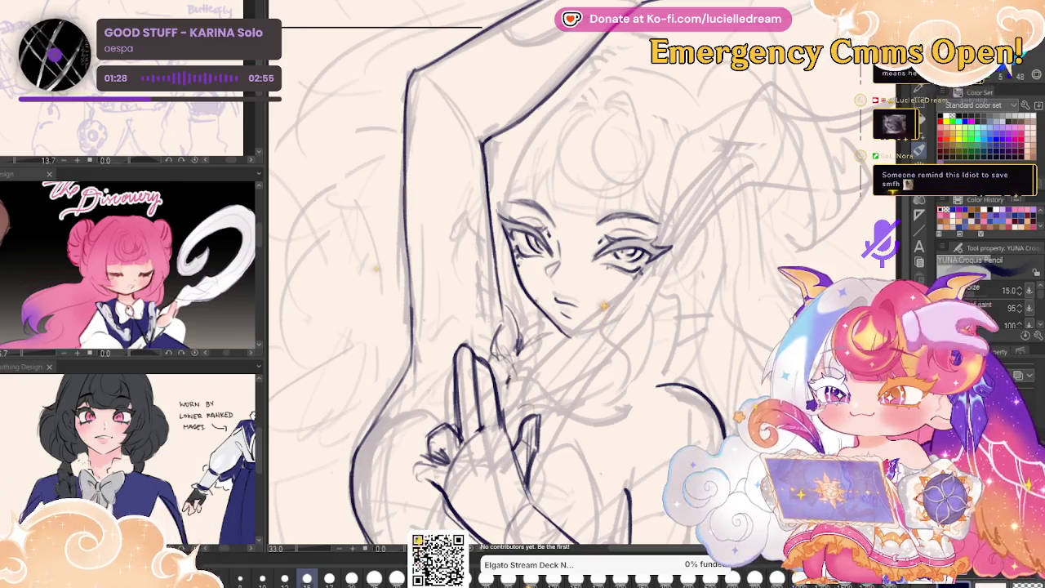
- Check the drawing mirrored, then draw a short hooked hair stroke
key(h)
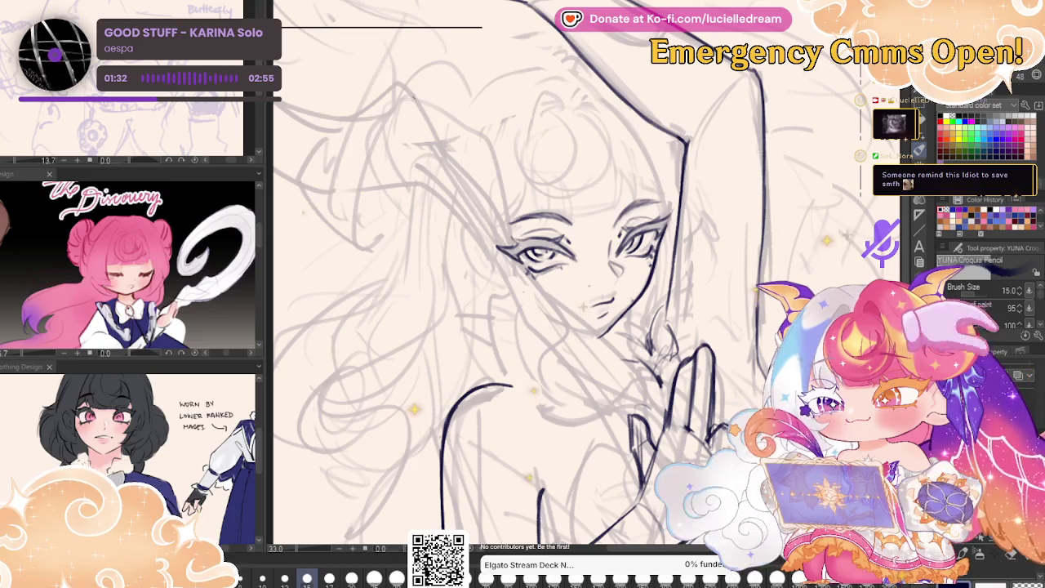
key(h)
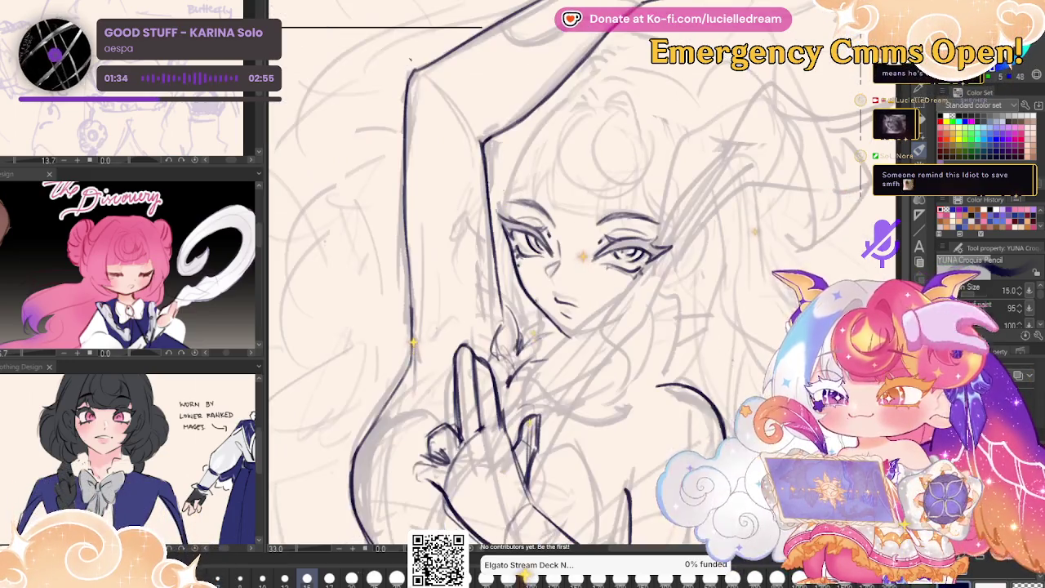
drag(761, 216, 734, 214)
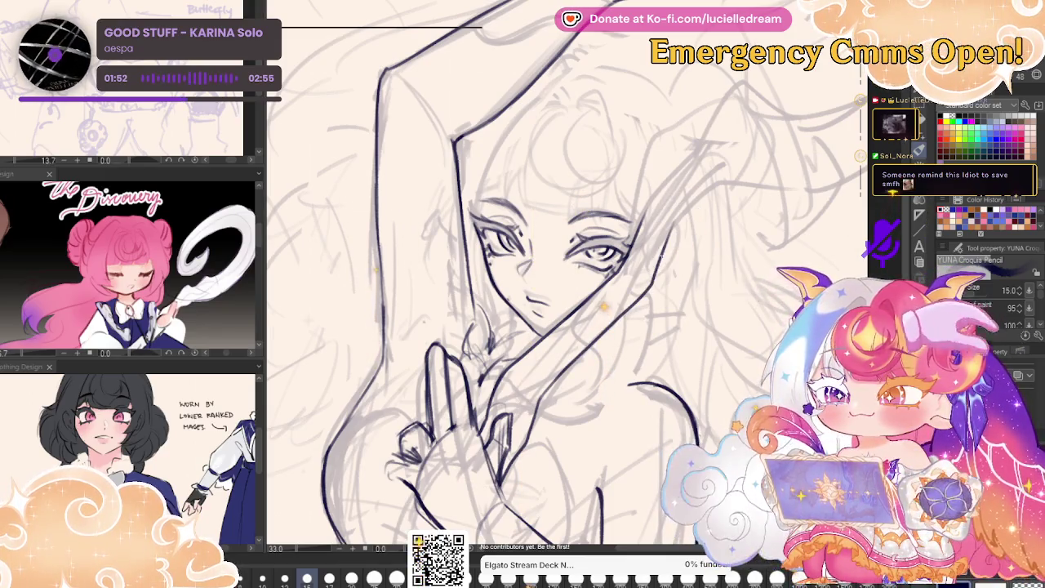
drag(741, 206, 715, 129)
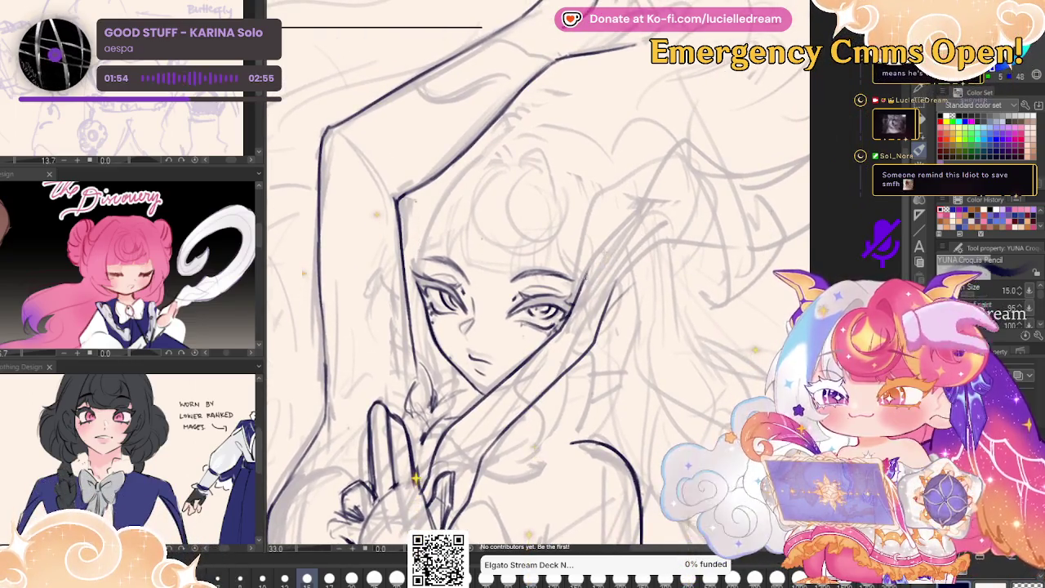
key(ctrl+z)
drag(582, 278, 641, 194)
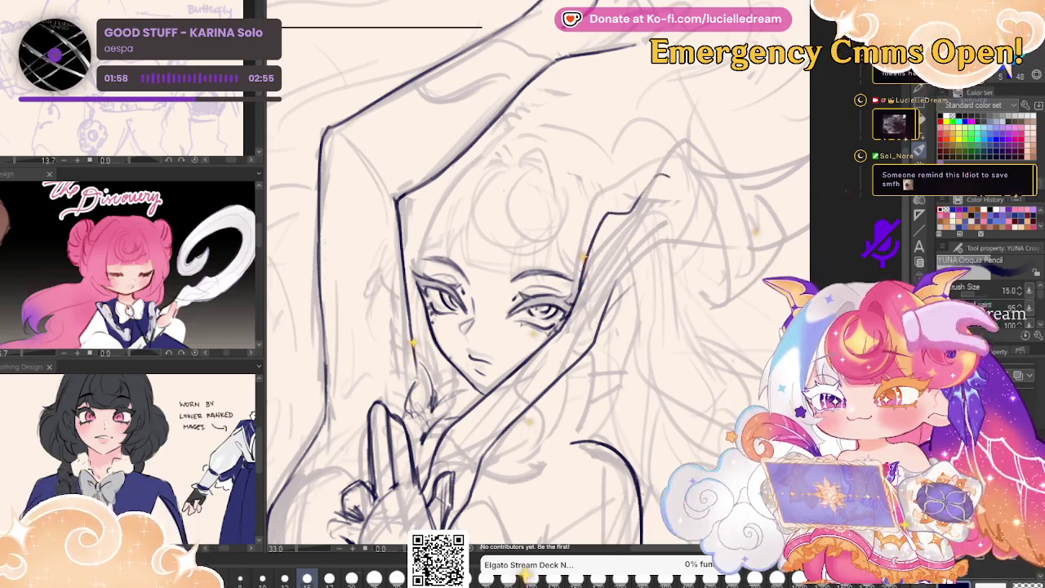
- Draw a long hair strand sweeping up-right from beside the eye
key(ctrl+z)
drag(576, 289, 604, 215)
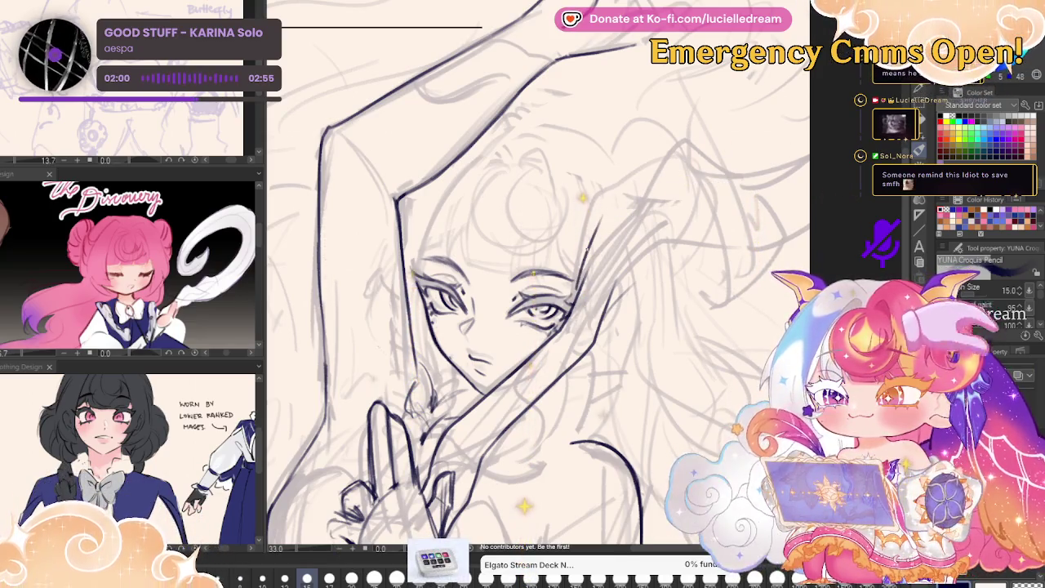
key(ctrl+z)
mouse_move(578, 281)
mouse_down()
mouse_move(605, 218)
mouse_move(669, 178)
mouse_move(808, 134)
mouse_up()
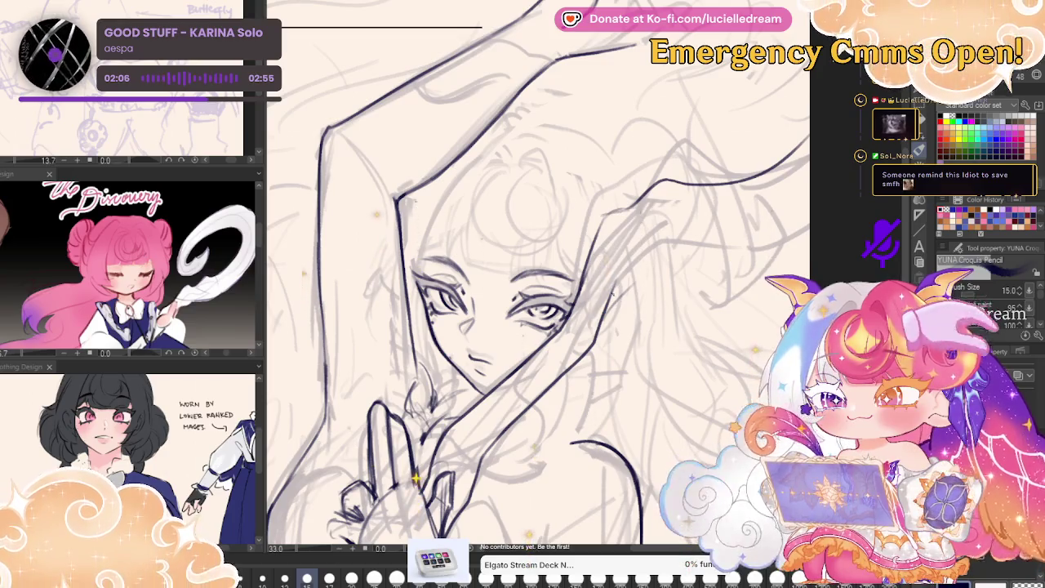
- Ink a second hair strand toward the right edge, redoing it once
drag(698, 253, 808, 212)
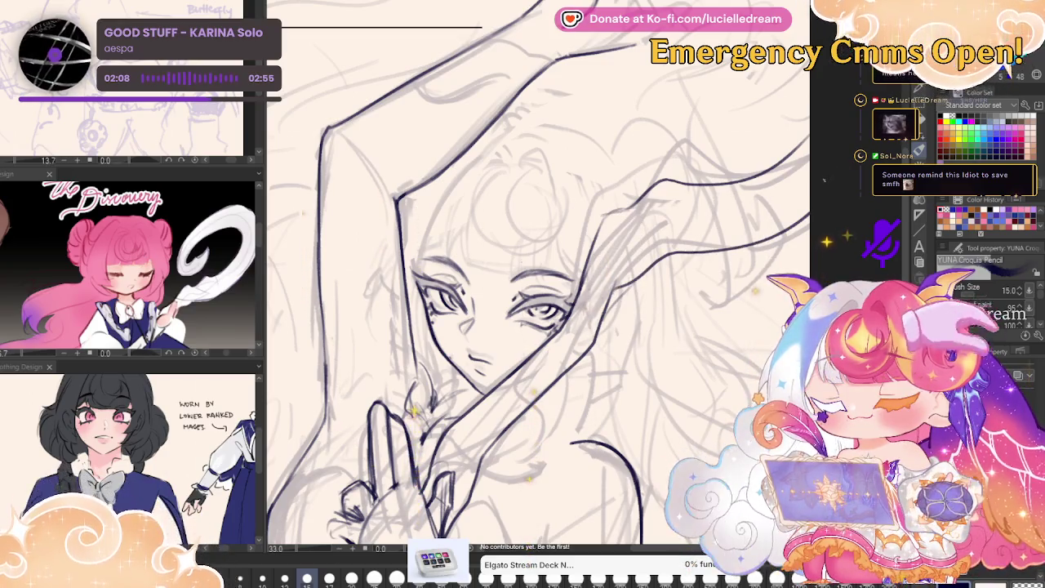
key(ctrl+z)
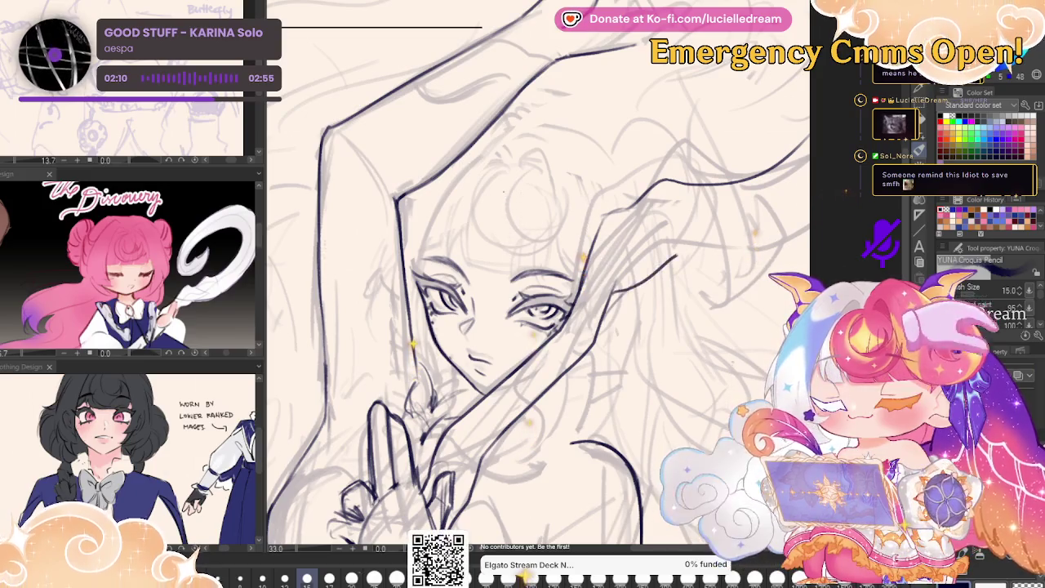
drag(676, 256, 808, 218)
drag(571, 244, 547, 327)
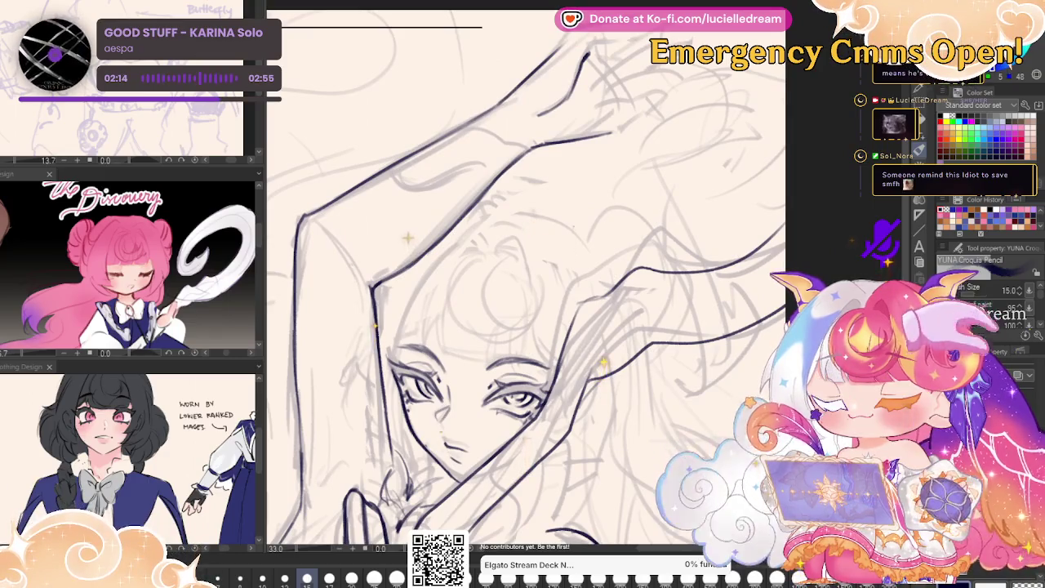
- Ink the horn's large outer curve above the head, ending in a hook
drag(714, 61, 578, 204)
key(ctrl+z)
mouse_move(710, 64)
mouse_down()
mouse_move(583, 188)
mouse_move(600, 229)
mouse_up()
drag(583, 175, 589, 220)
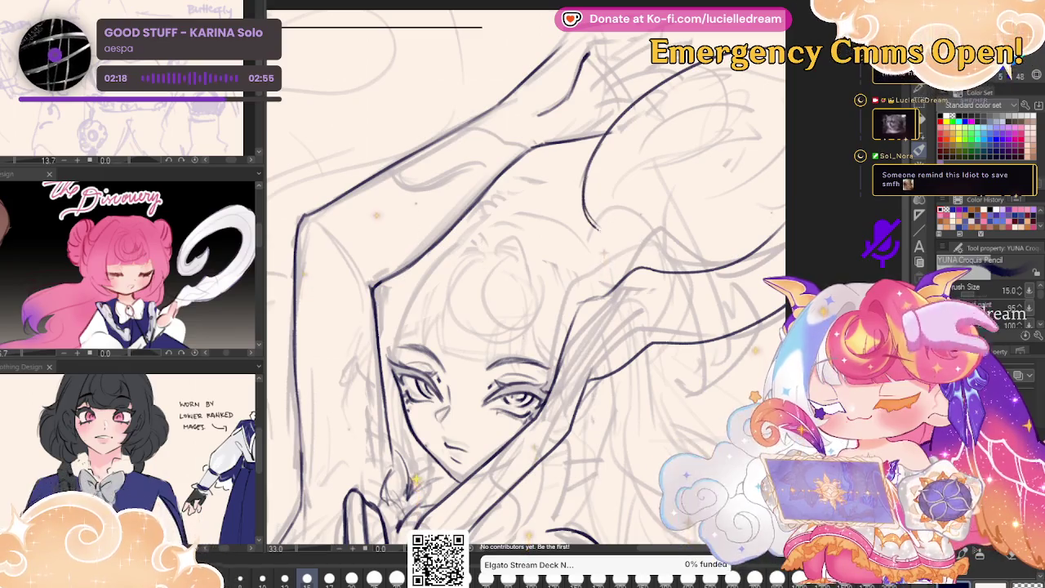
- Ink the horn's inner curve inside the outer outline, redrawing it slightly lower
mouse_move(650, 230)
mouse_down()
mouse_move(688, 168)
mouse_move(681, 203)
mouse_up()
key(ctrl+z)
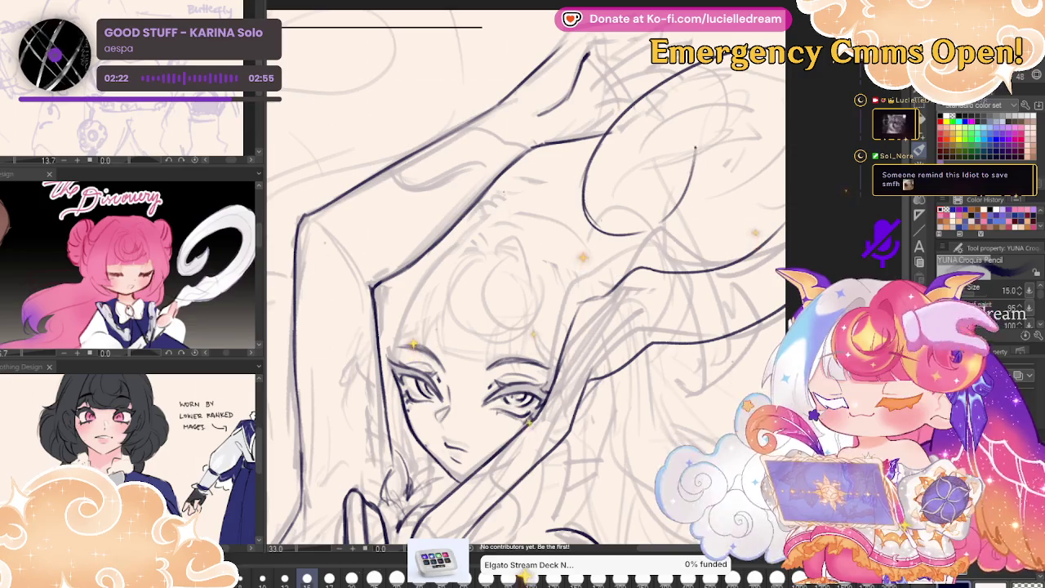
drag(649, 161, 678, 157)
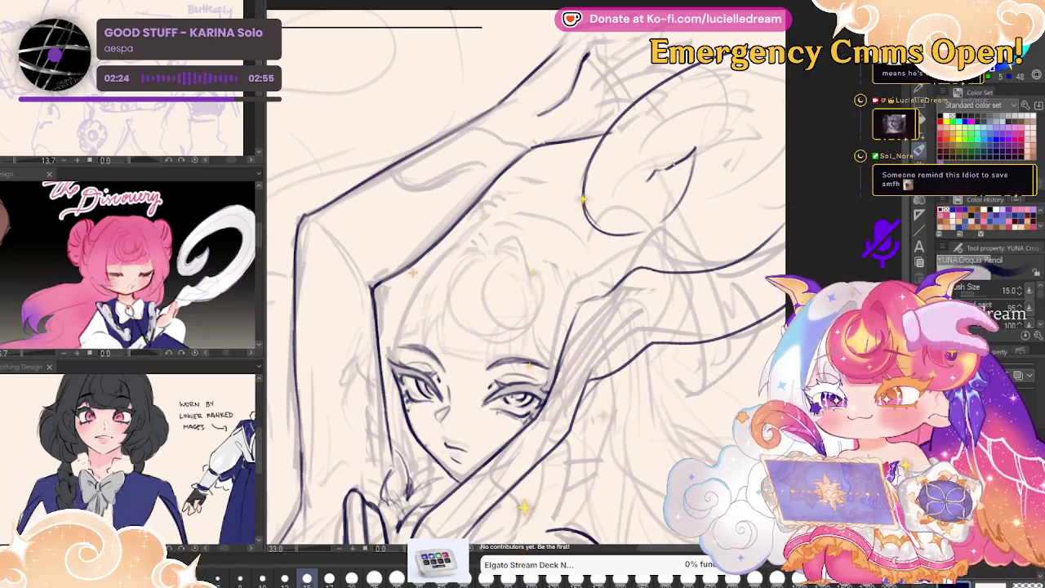
mouse_move(606, 178)
mouse_down()
mouse_move(649, 181)
mouse_move(678, 118)
mouse_up()
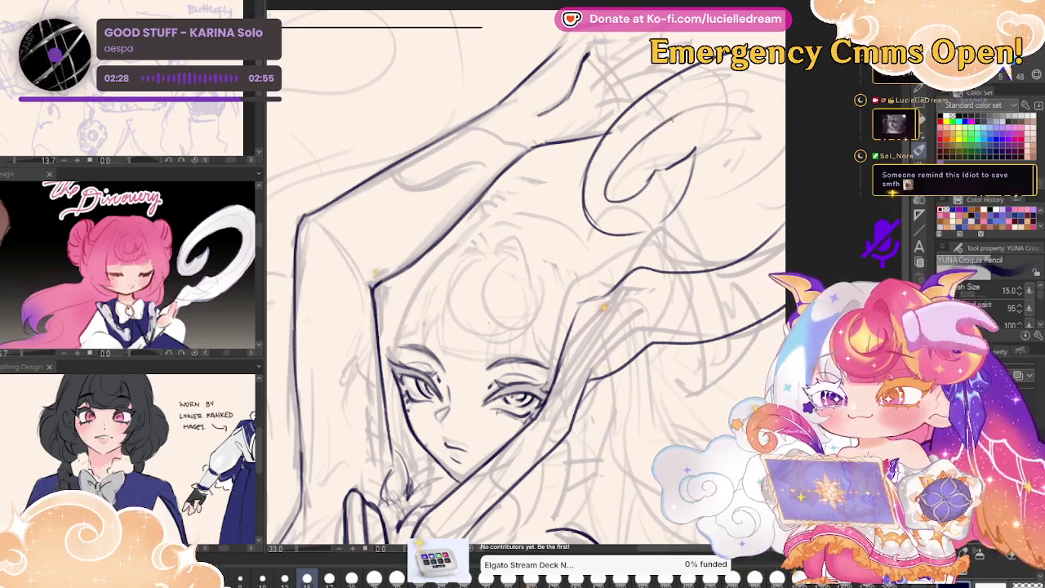
scroll(776, 183, down, 2)
- Zoom out to review the whole drawing, then zoom back in and pan to the hairline
scroll(777, 184, down, 2)
scroll(777, 183, down, 2)
scroll(776, 183, down, 1)
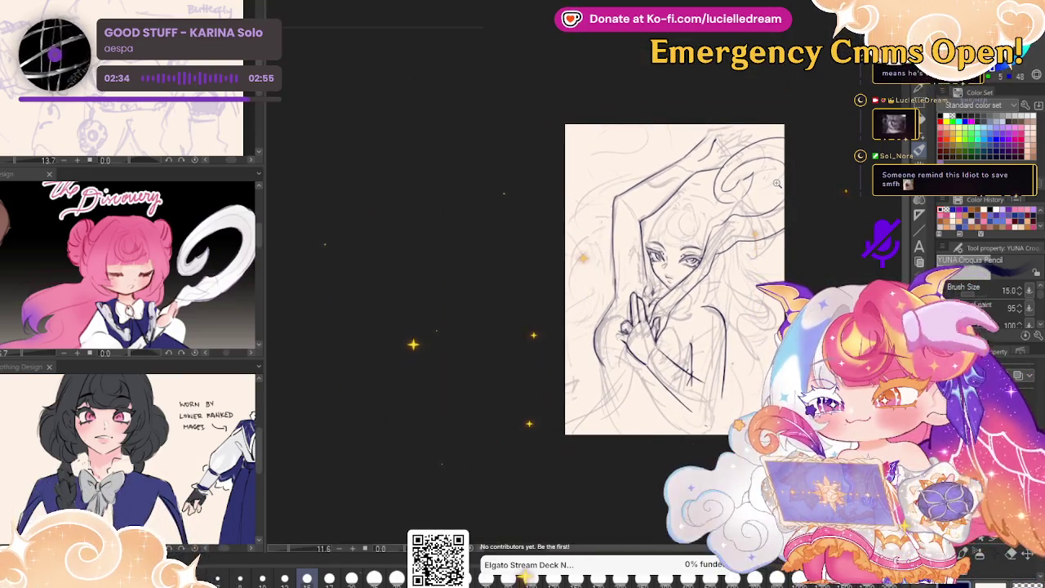
scroll(776, 184, up, 2)
scroll(776, 183, up, 1)
scroll(784, 180, up, 1)
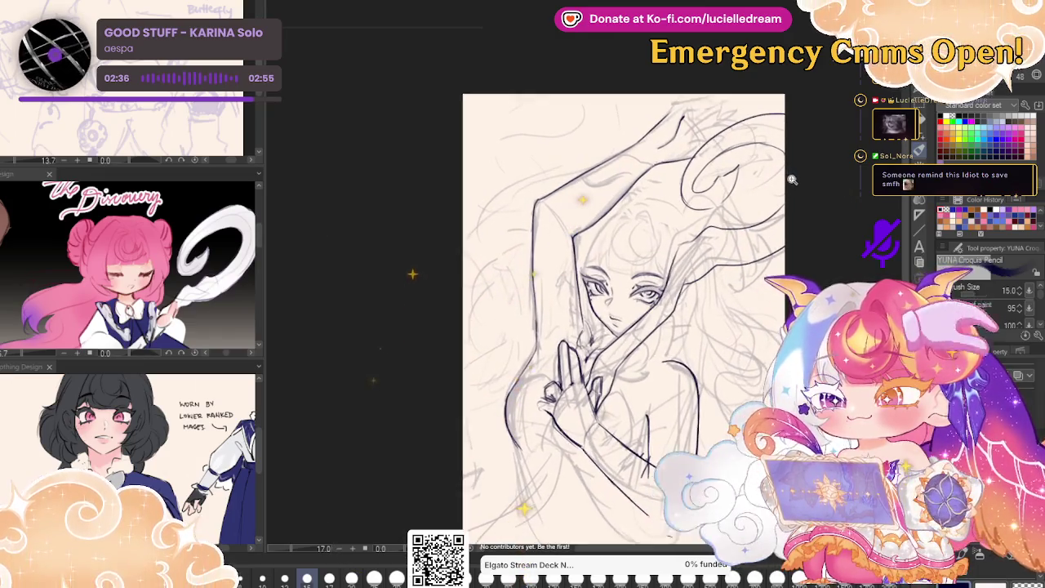
scroll(816, 164, up, 2)
scroll(816, 164, up, 1)
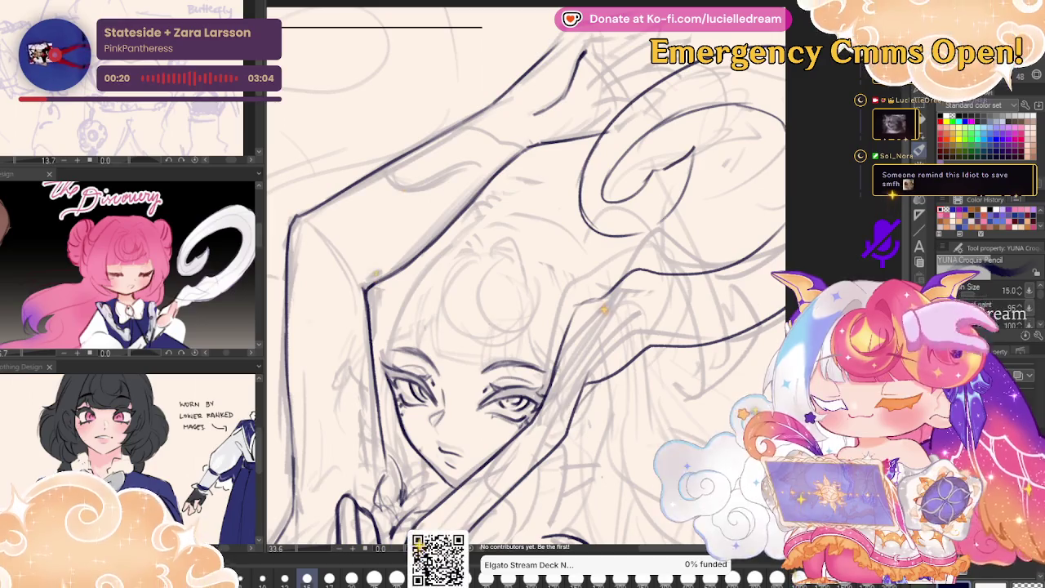
drag(416, 326, 555, 330)
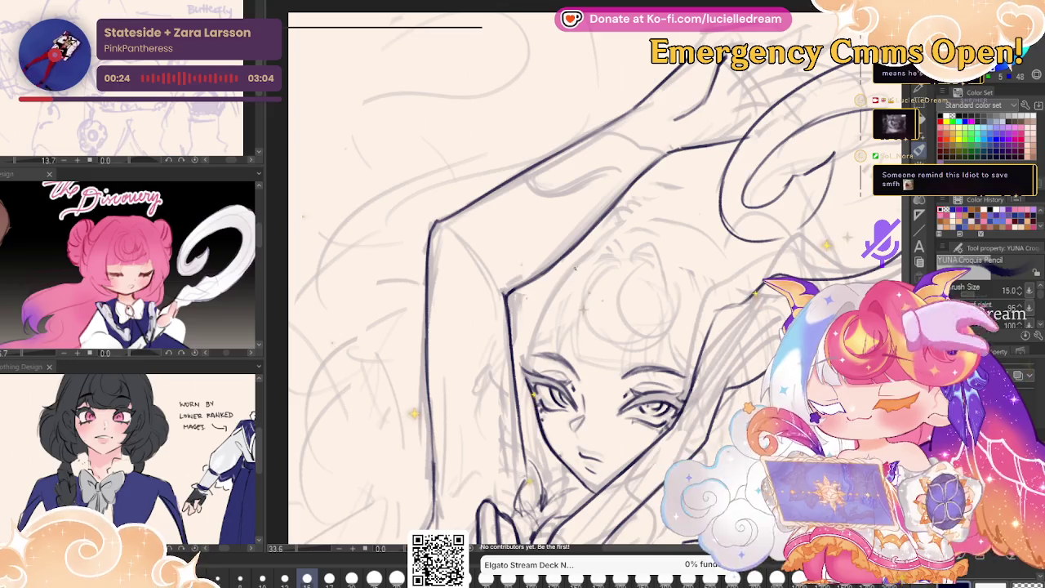
- Try the Adjust line width tool, then return to the pencil to ink the forehead bangs
key(y)
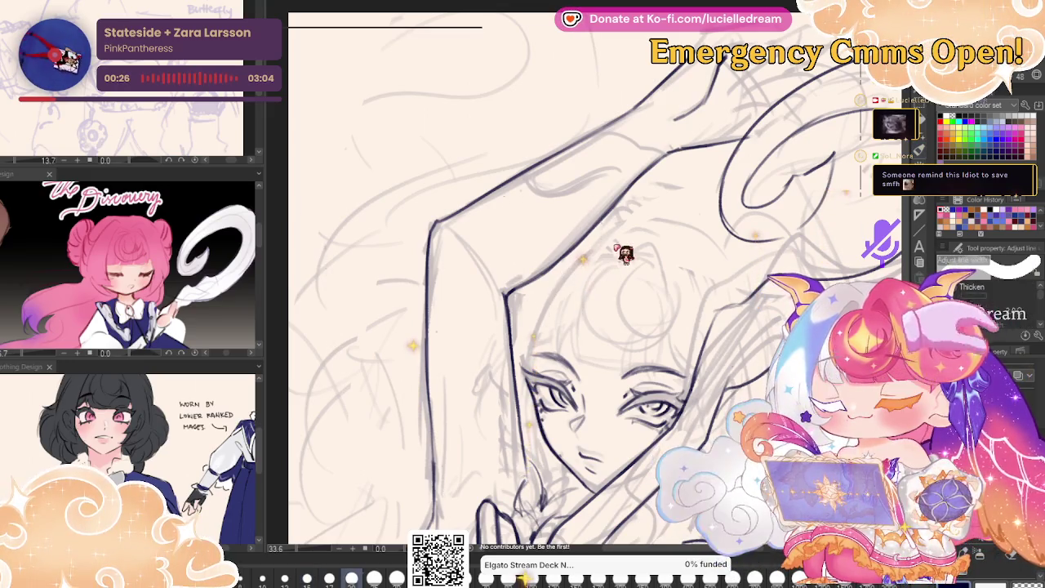
key(p)
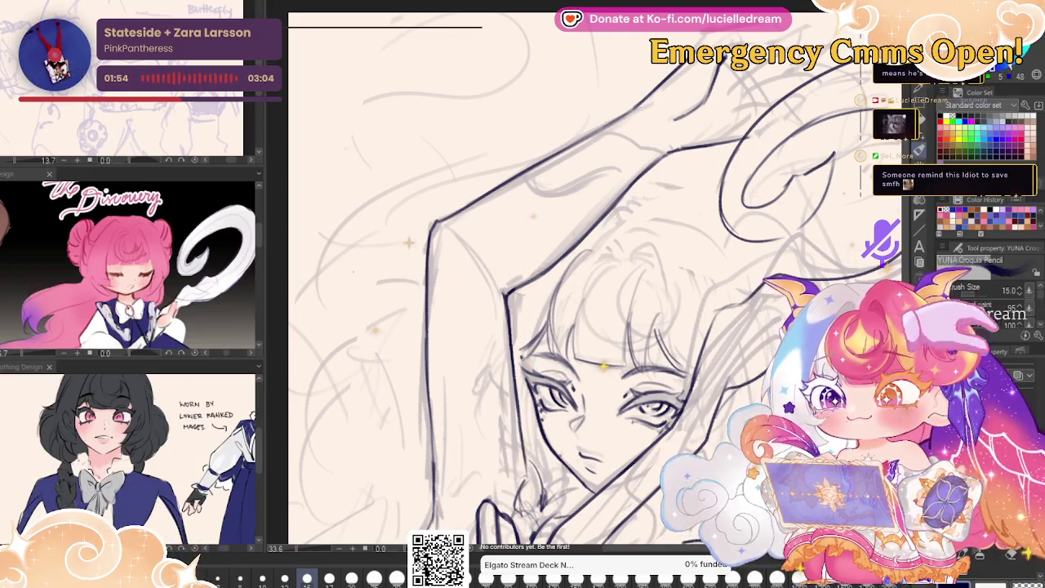
- Darken the hair line beside the face, checking it on the mirrored canvas
key(h)
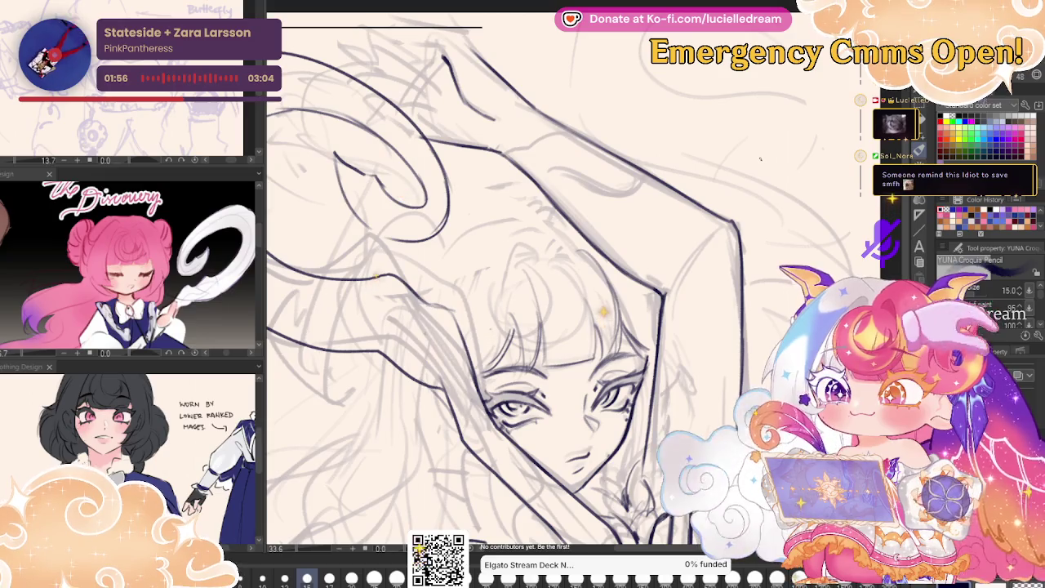
drag(475, 377, 493, 419)
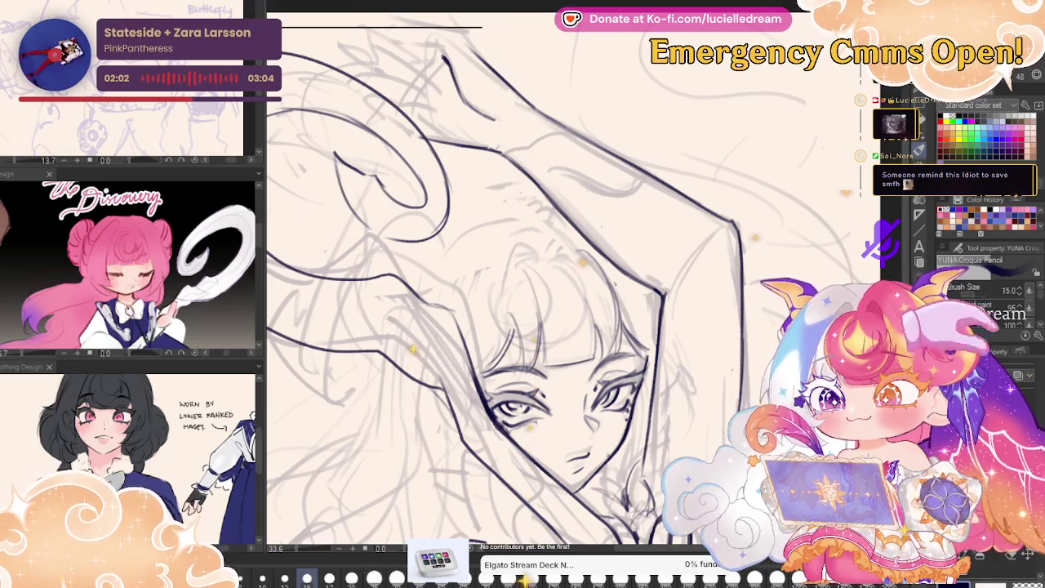
key(h)
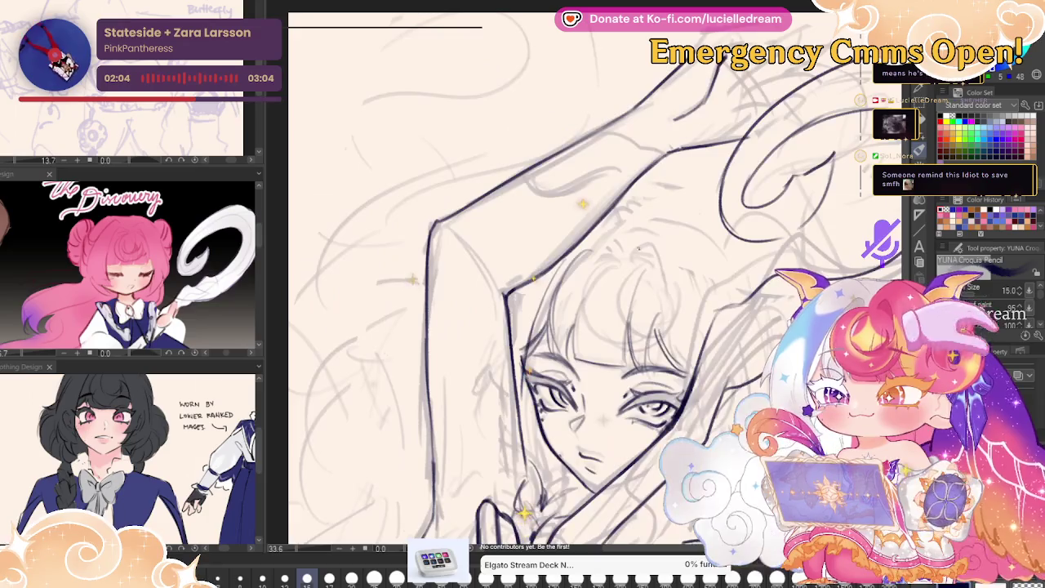
mouse_move(779, 306)
mouse_down()
mouse_move(729, 142)
mouse_move(750, 129)
mouse_up()
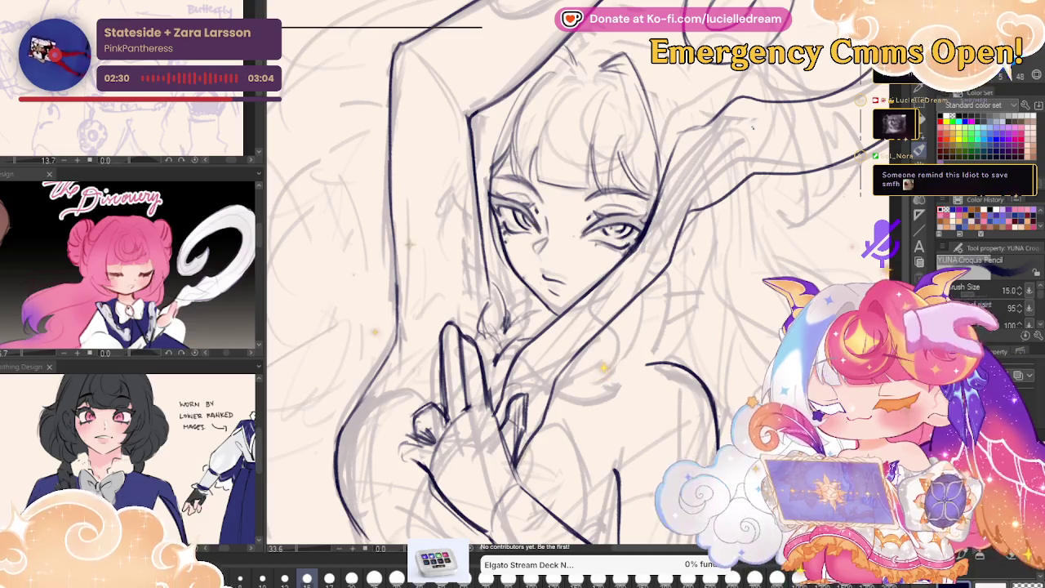
key(h)
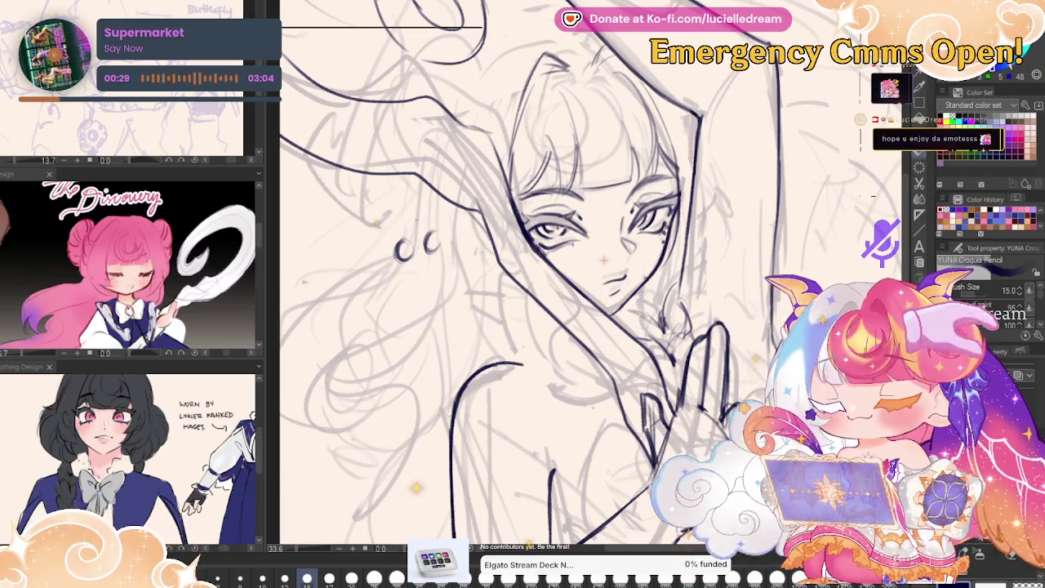
- Mirror the canvas again to review the line art, then zoom out and back in with the pencil
key(h)
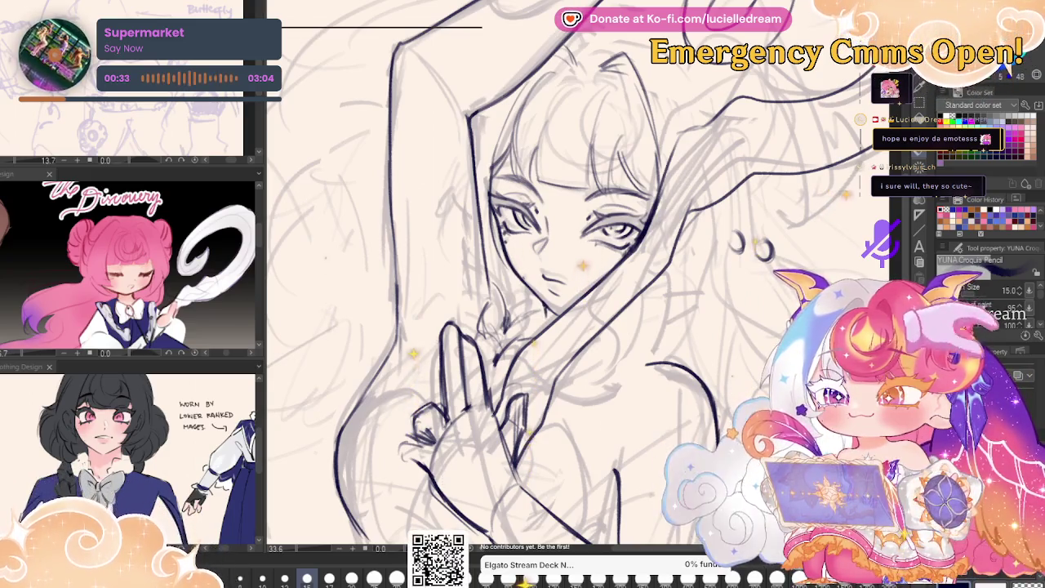
key(h)
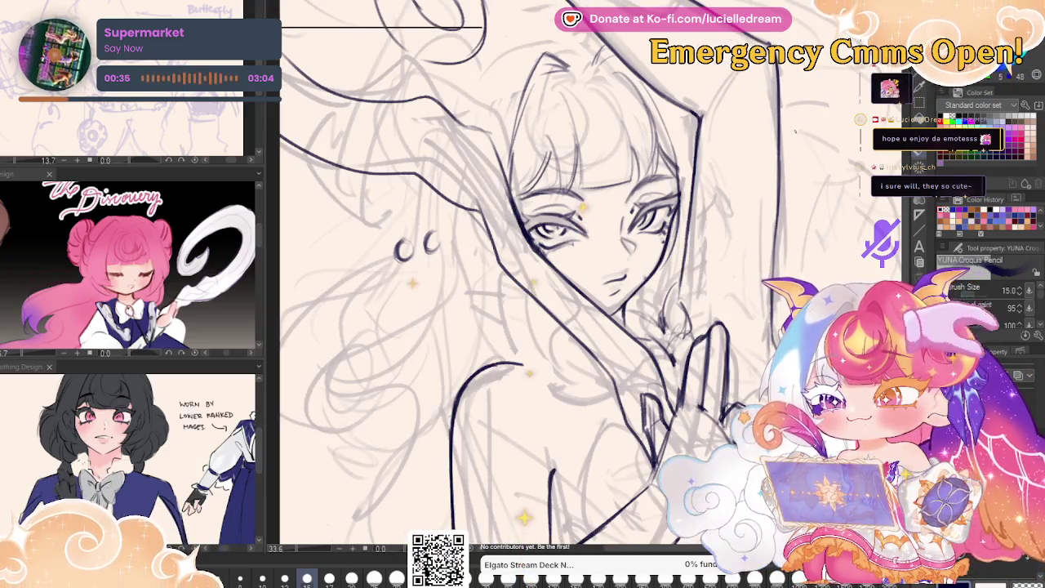
key(j)
key(h)
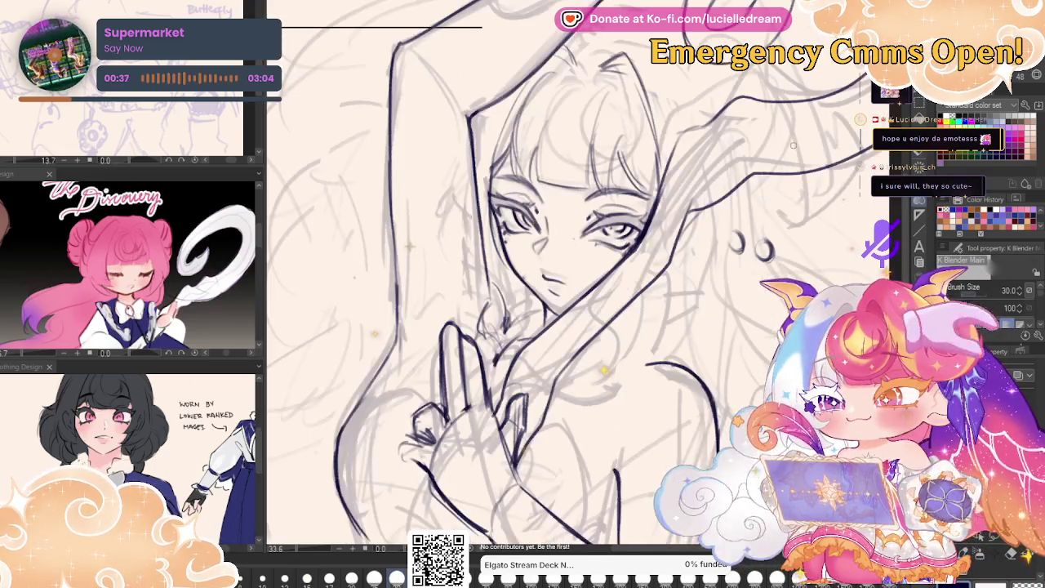
key(p)
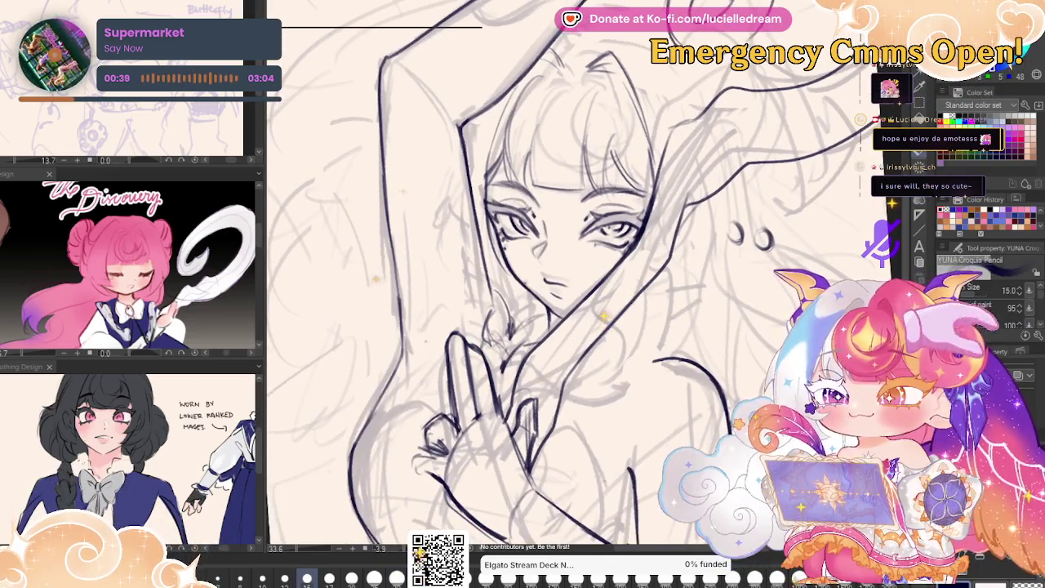
key(ctrl+minus)
key(ctrl+plus)
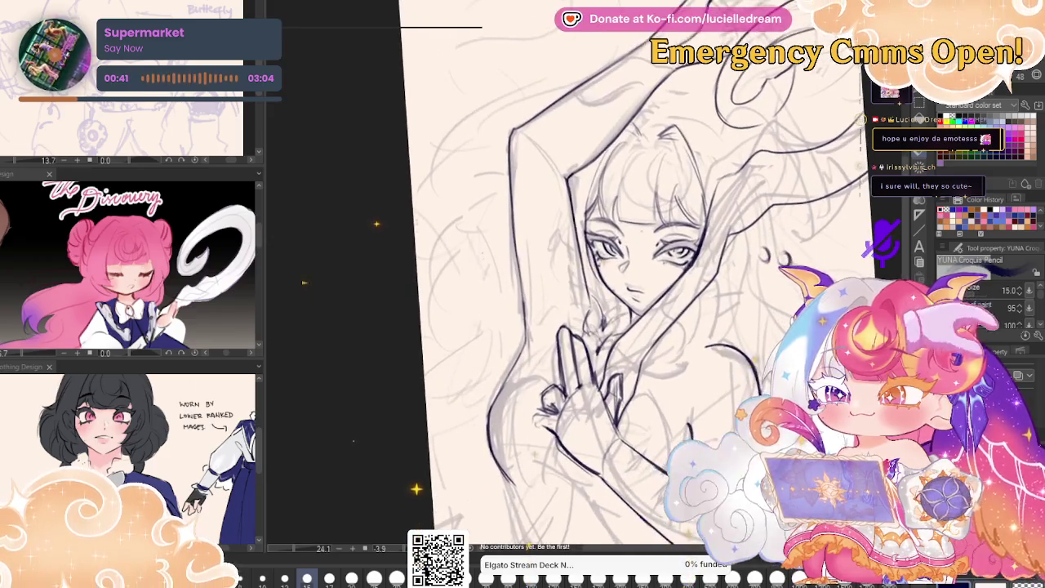
- Erase the stray sketch lines left of the figure on the mirrored canvas
scroll(584, 294, up, 1)
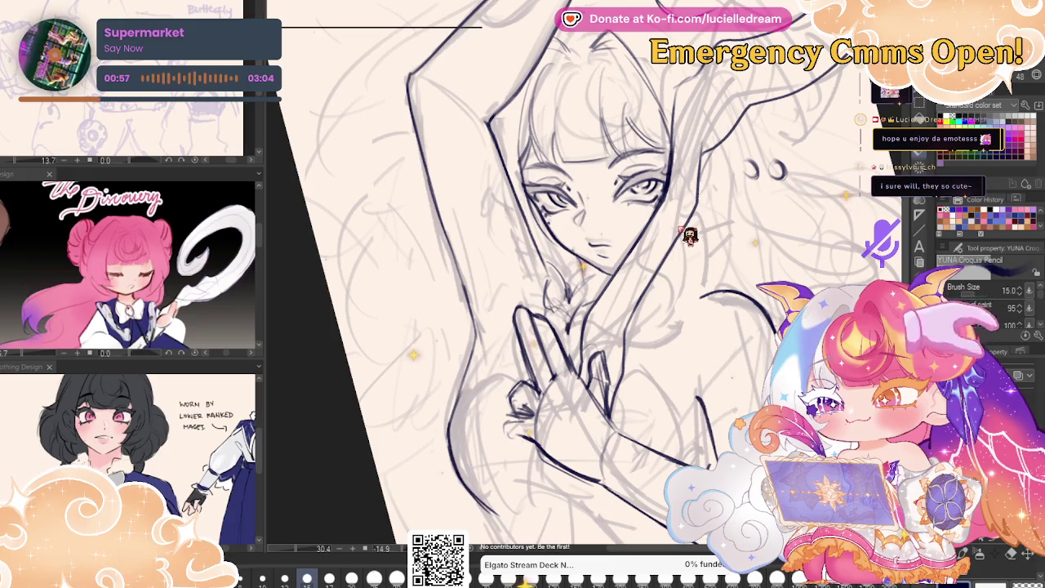
scroll(654, 269, down, 3)
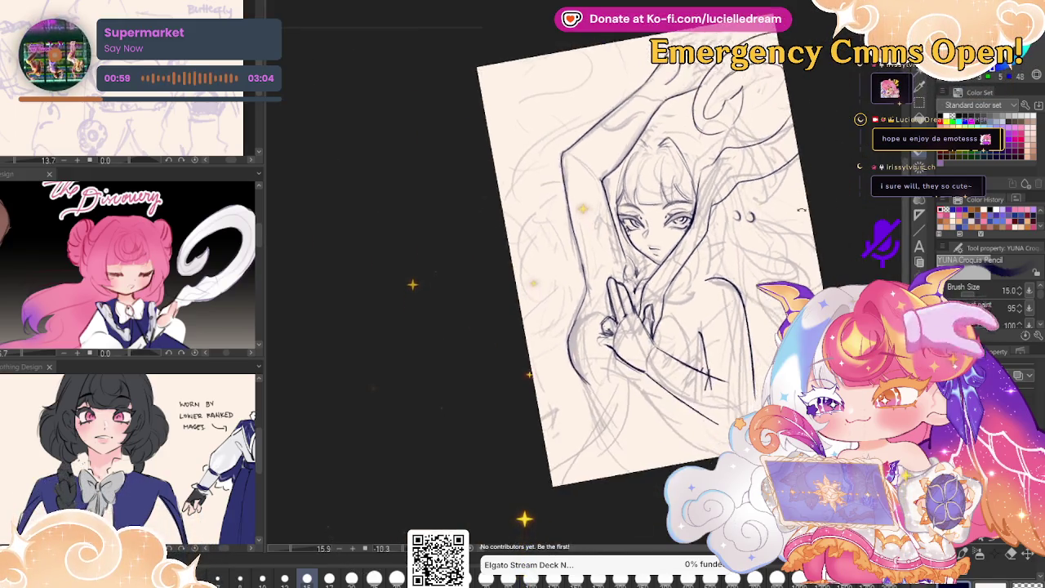
scroll(702, 335, up, 2)
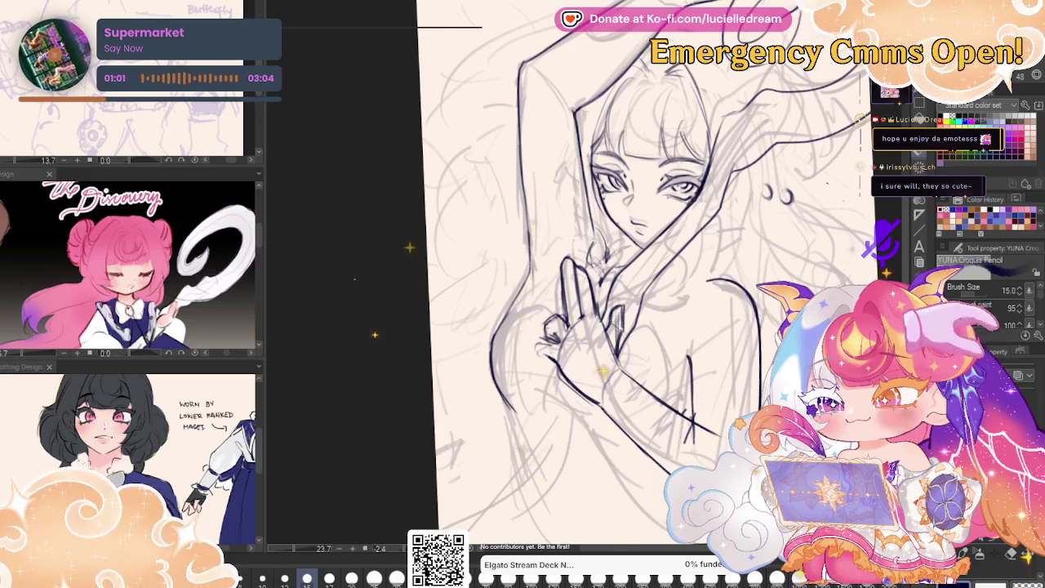
scroll(702, 335, up, 1)
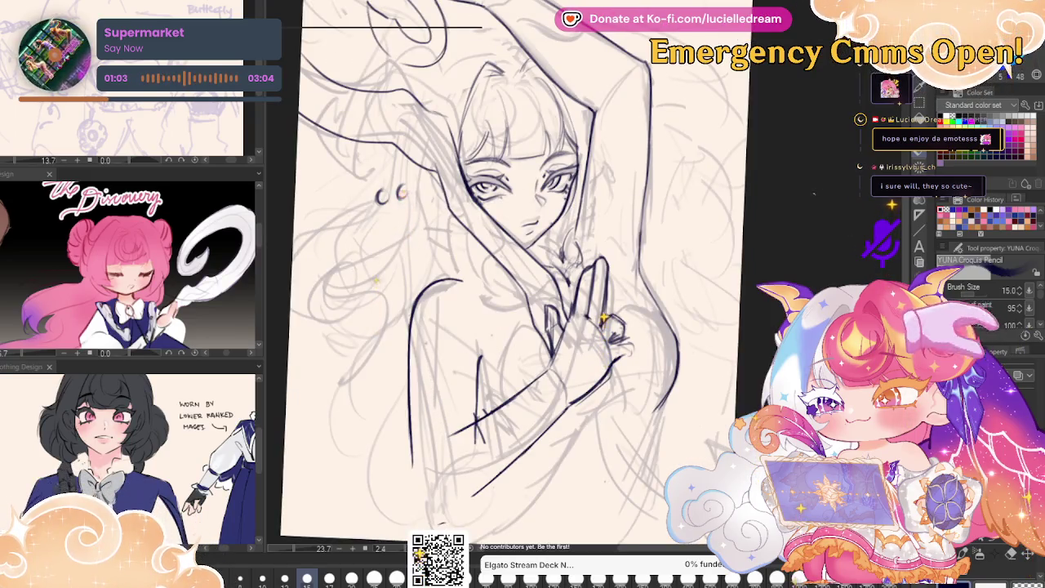
key(h)
mouse_move(502, 310)
mouse_down()
mouse_move(520, 398)
mouse_move(819, 209)
mouse_up()
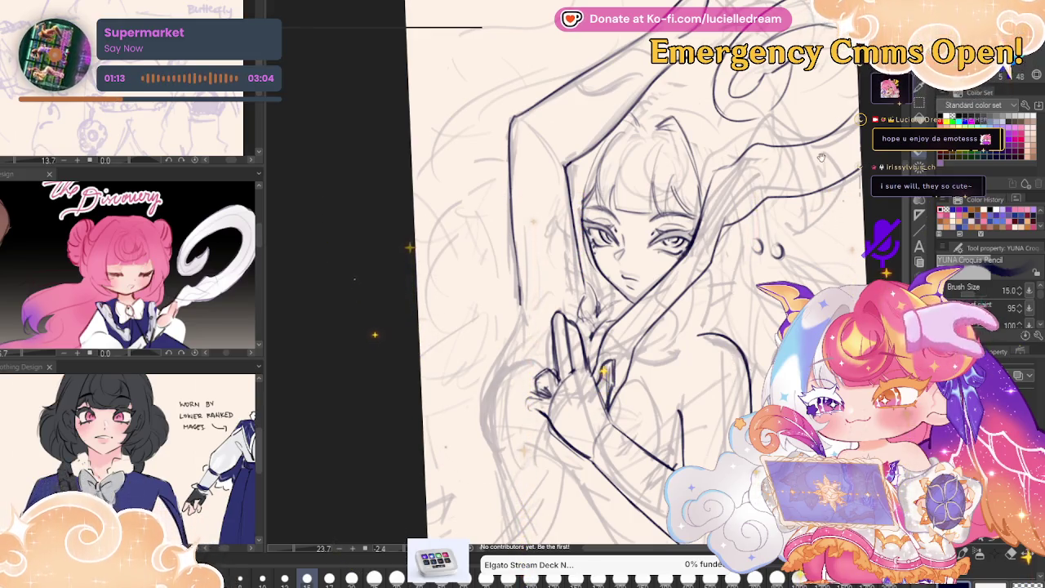
drag(821, 157, 784, 135)
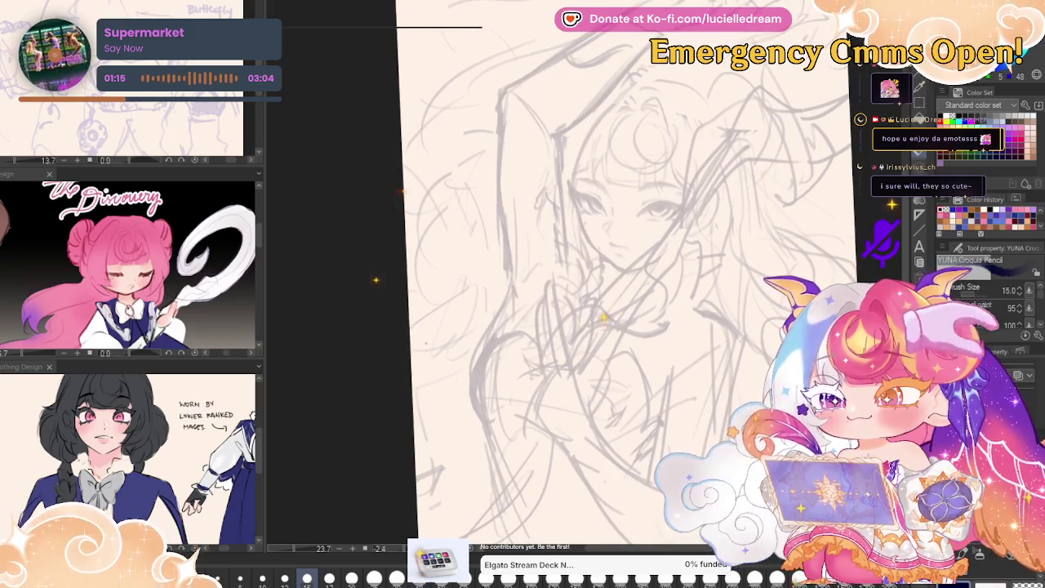
- Toggle the line art layer's visibility several times to compare it with the sketch
key(ctrl+comma)
key(ctrl+comma)
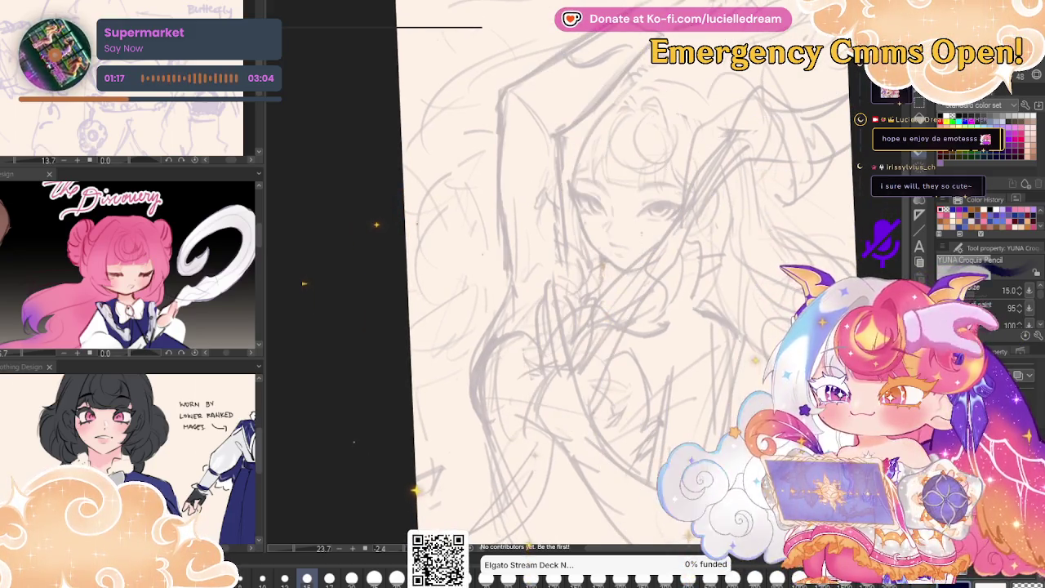
key(ctrl+comma)
key(ctrl+comma)
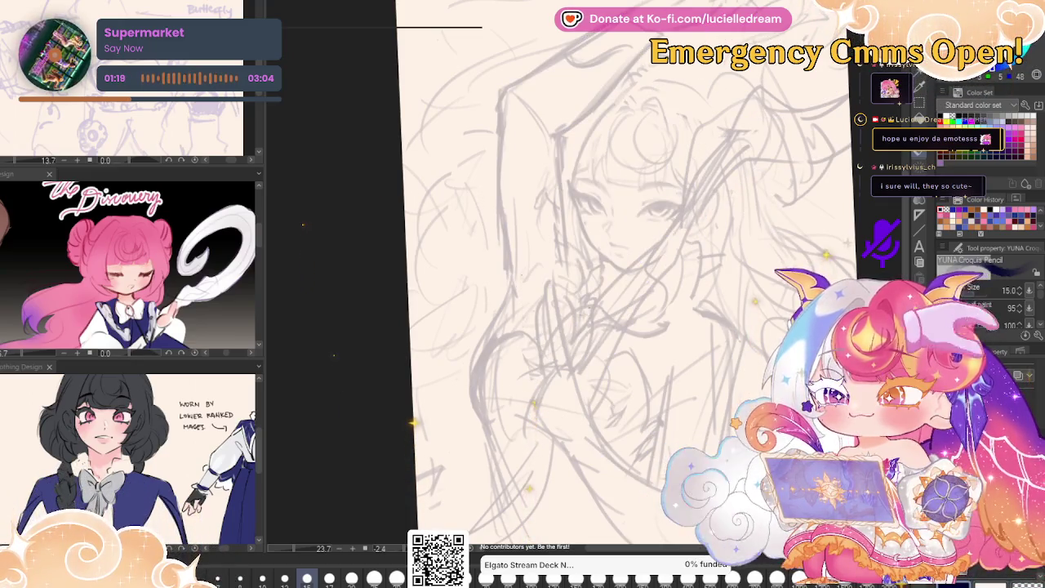
key(ctrl+comma)
key(ctrl+comma)
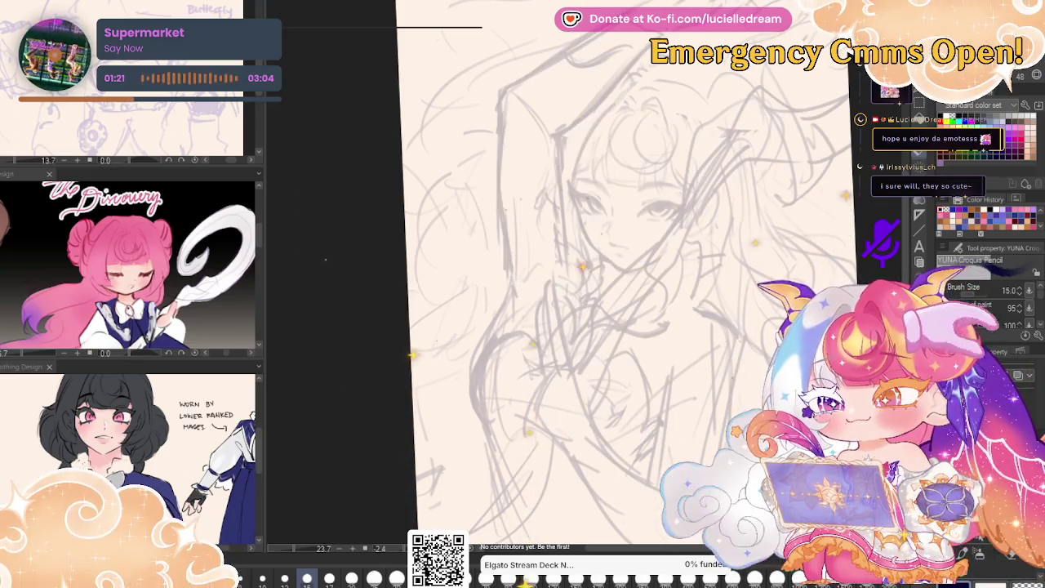
key(ctrl+comma)
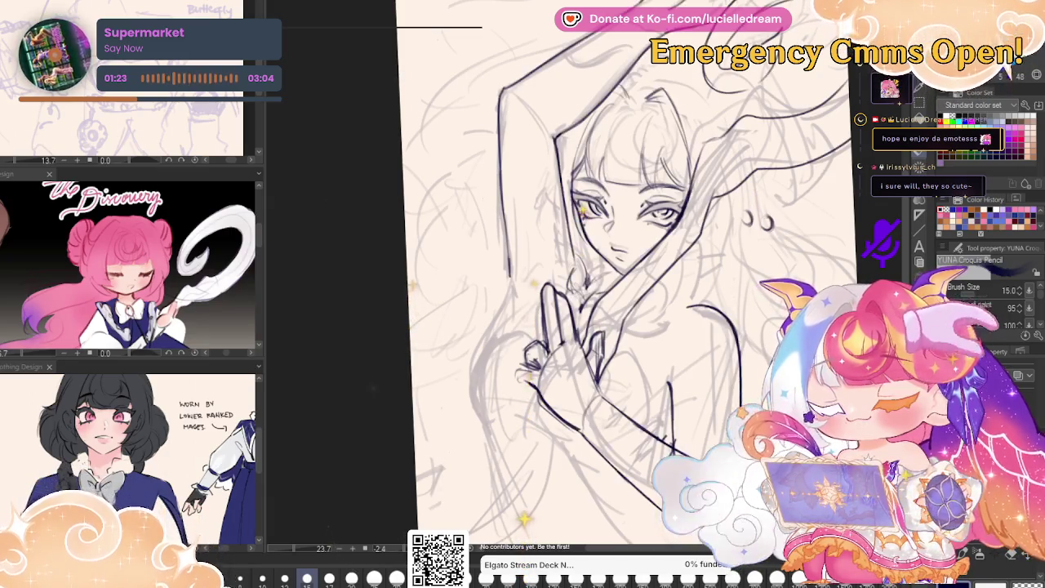
key(ctrl+comma)
key(ctrl+comma)
key(ctrl+comma)
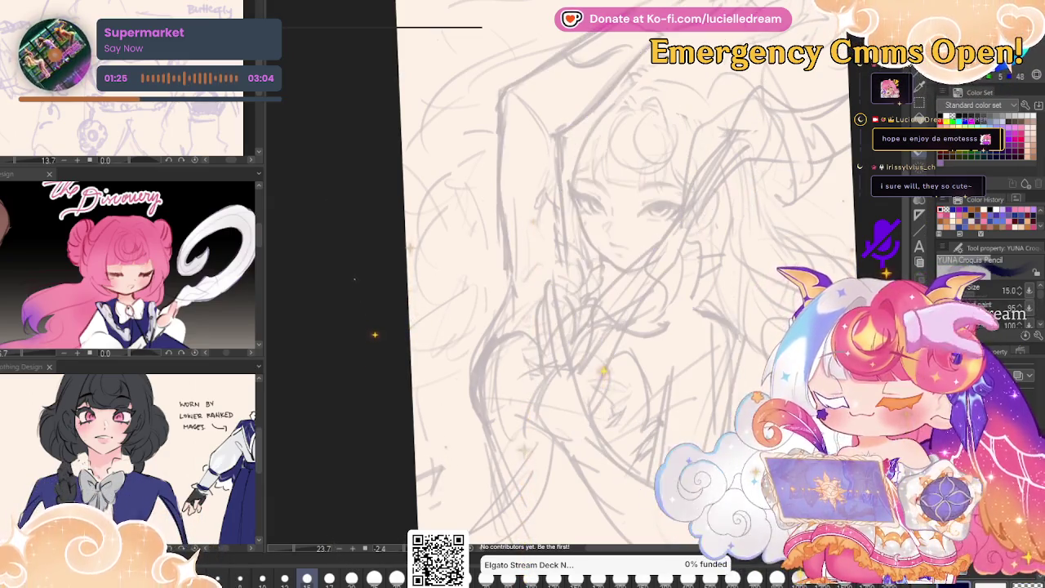
key(ctrl+comma)
key(ctrl+comma)
key(ctrl+comma)
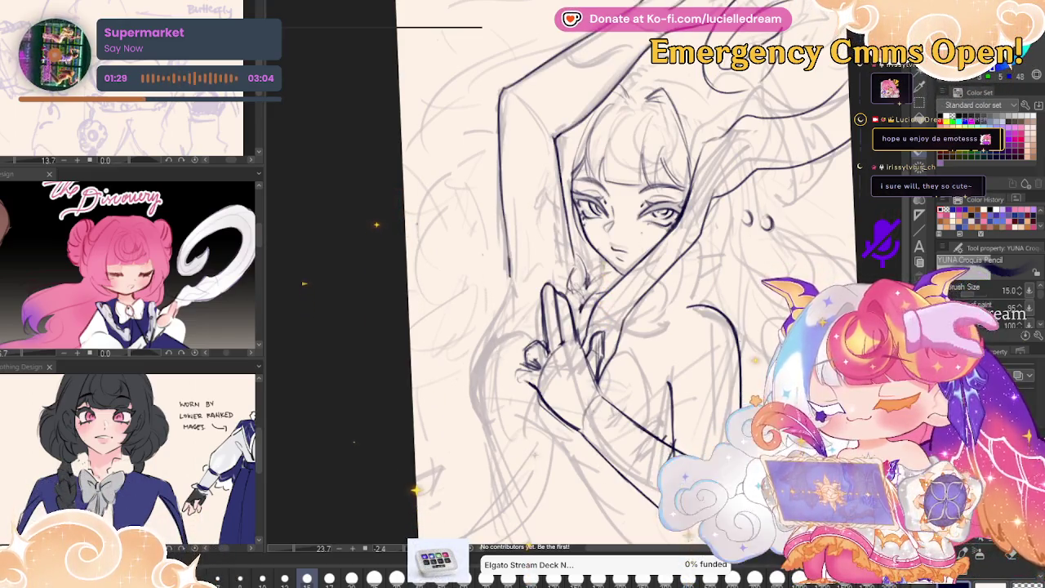
key(m)
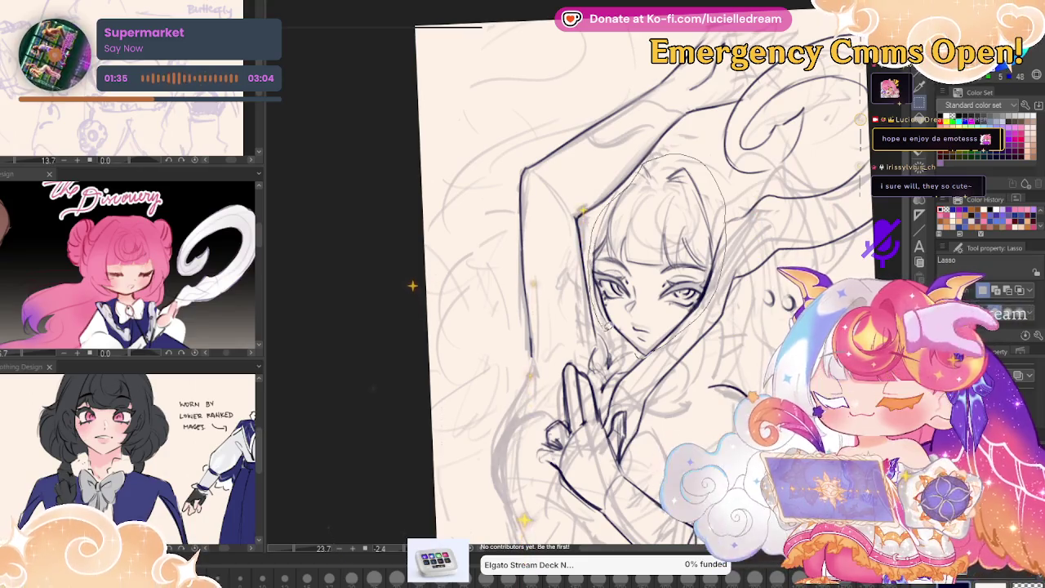
- Lasso the head, then warp and slightly rotate it with Scale/Rotate and apply
drag(645, 352, 628, 163)
click(708, 382)
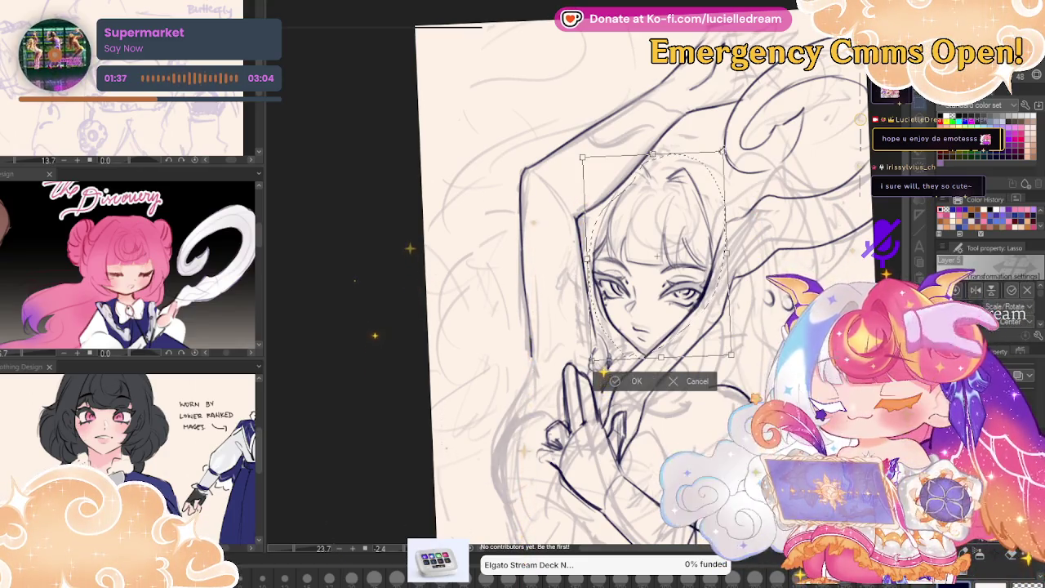
drag(602, 366, 603, 346)
drag(699, 200, 715, 225)
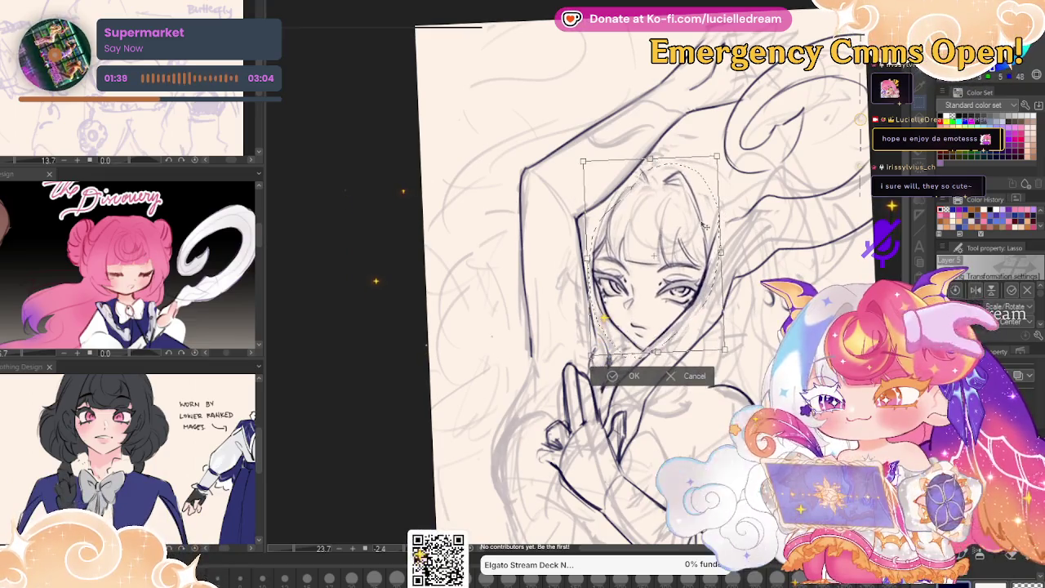
click(638, 378)
key(p)
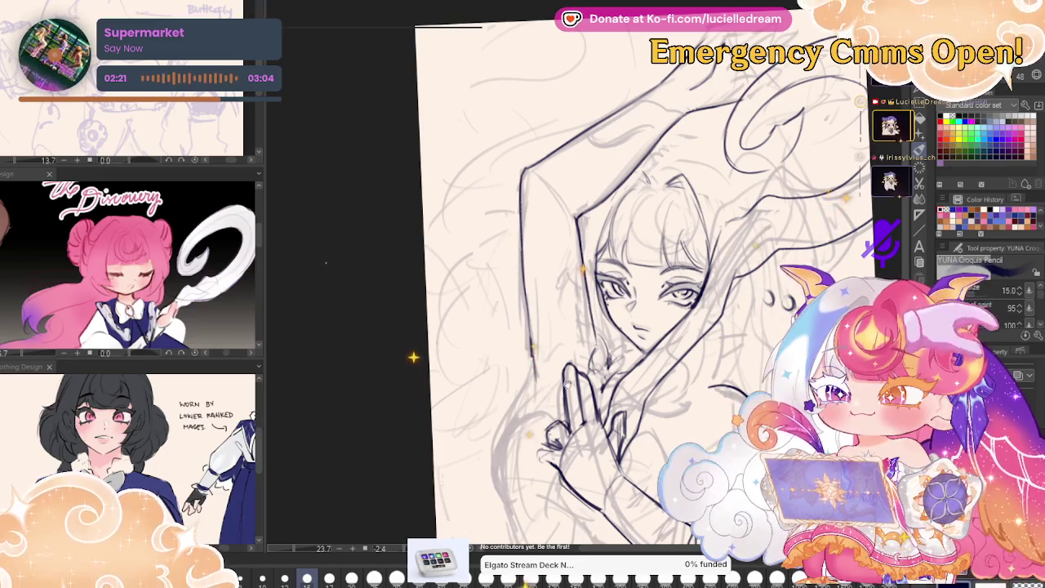
scroll(413, 351, down, 2)
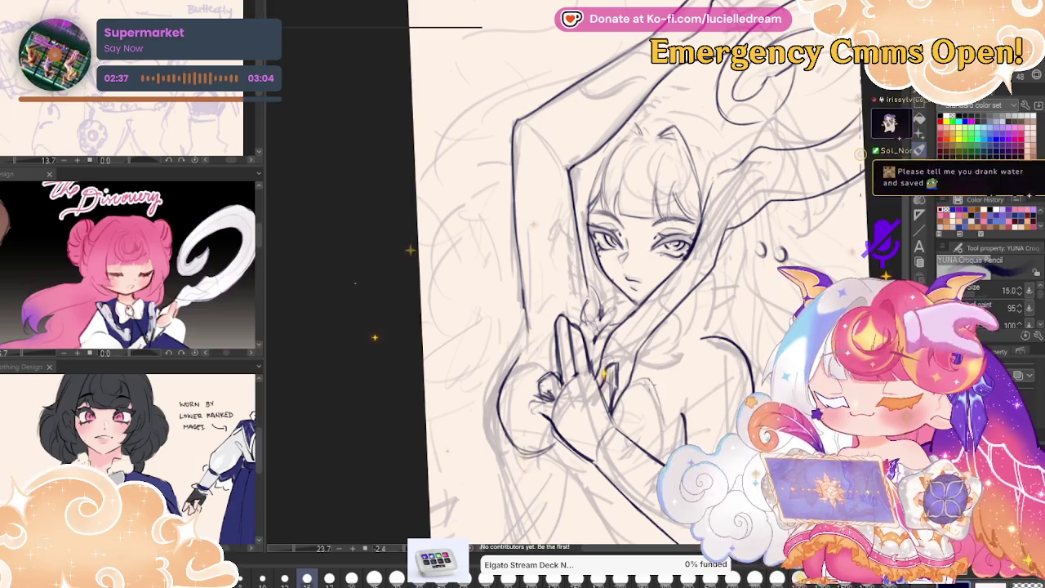
click(1017, 374)
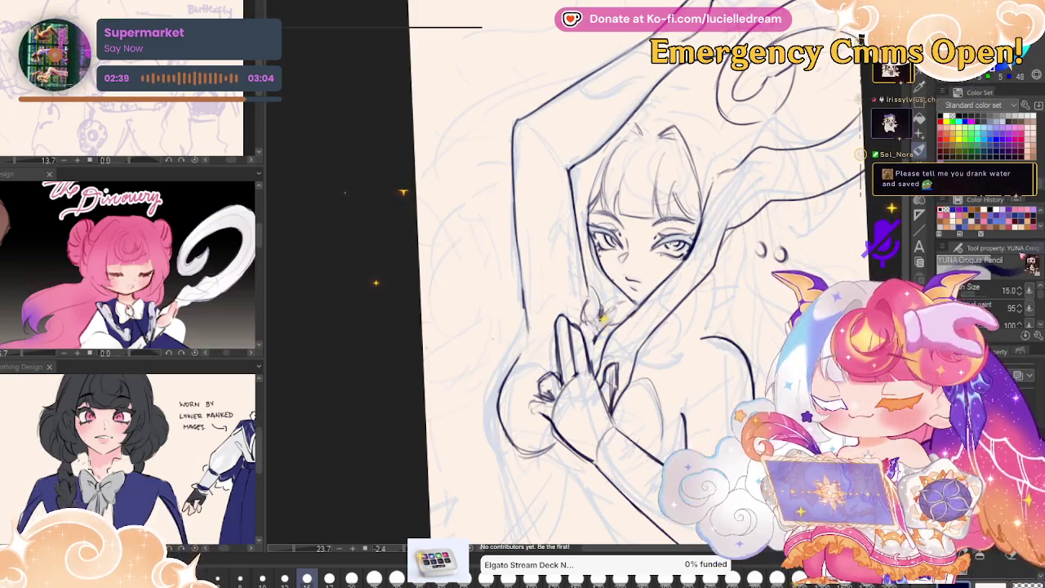
click(1017, 374)
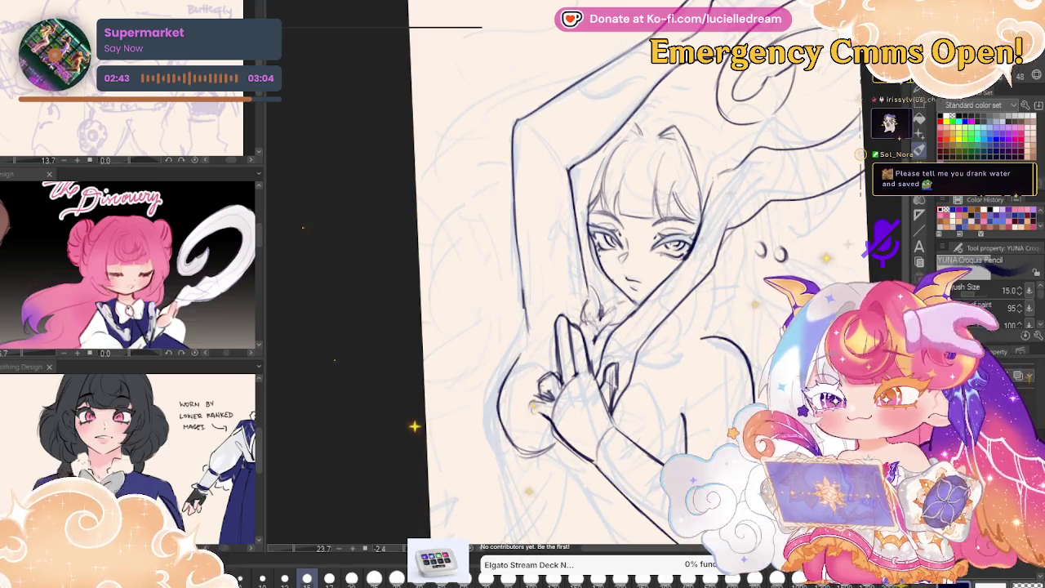
key(h)
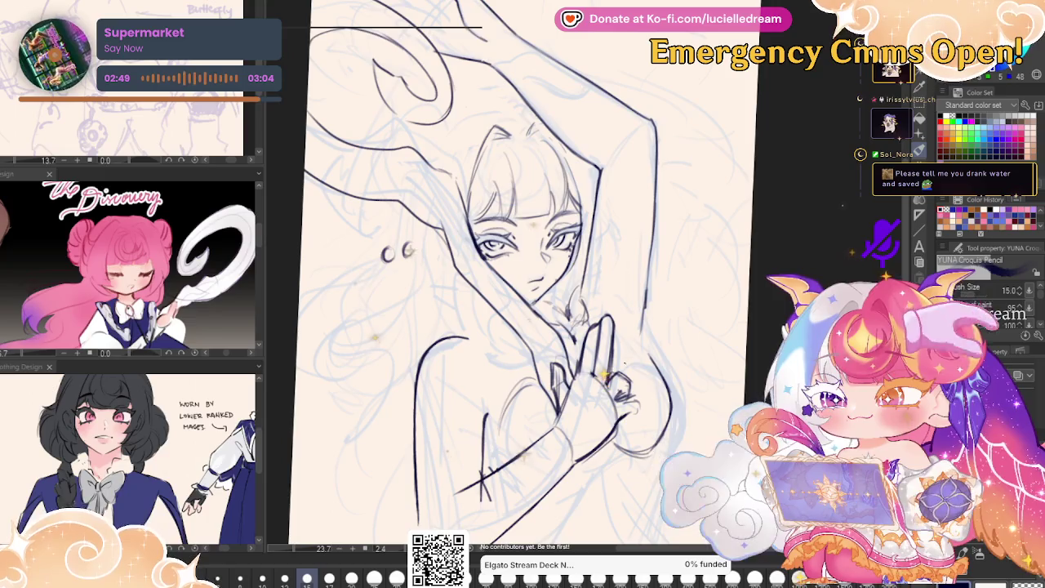
key(h)
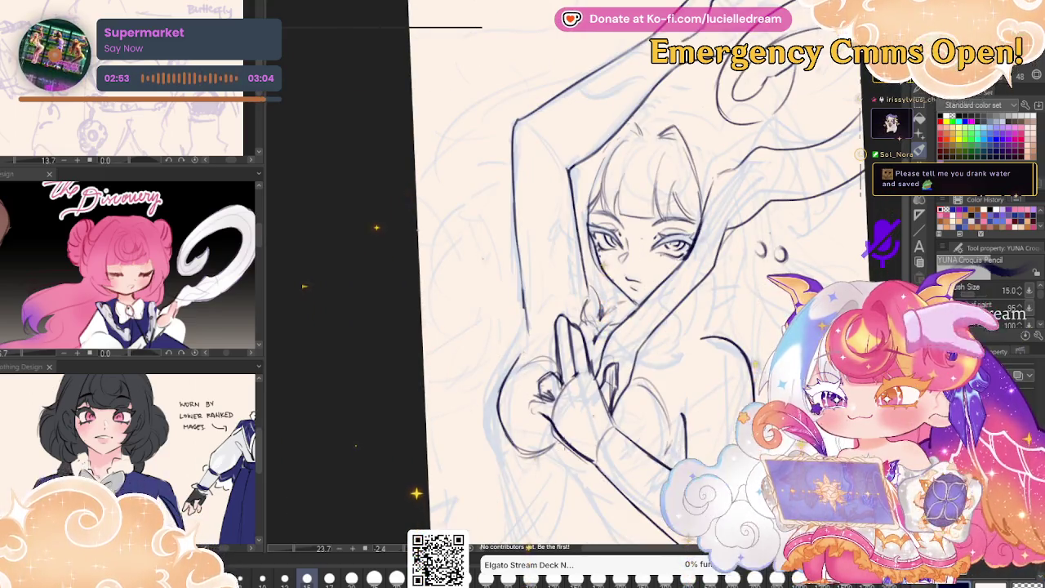
drag(687, 369, 690, 305)
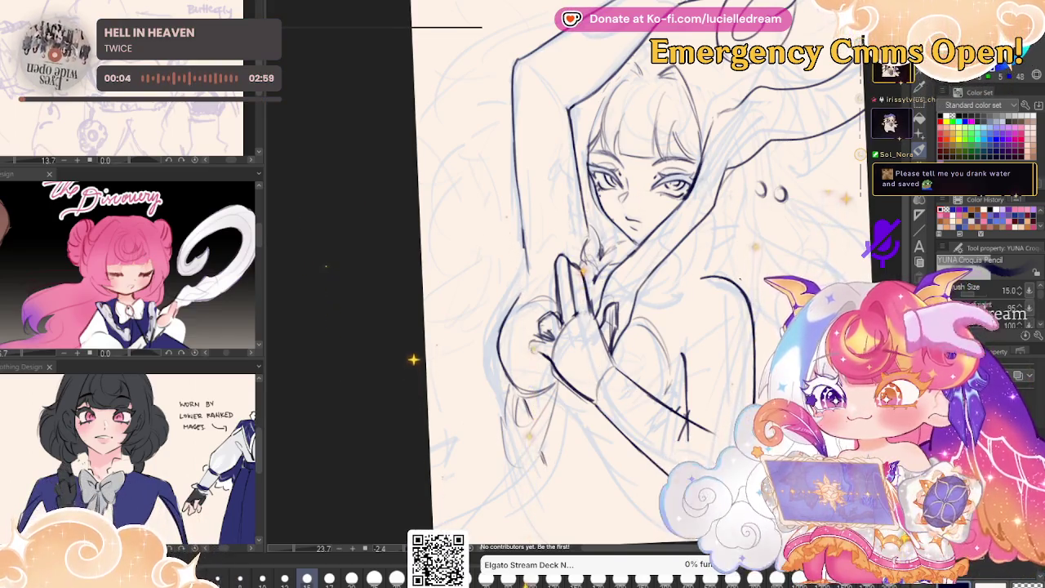
key(h)
key(h)
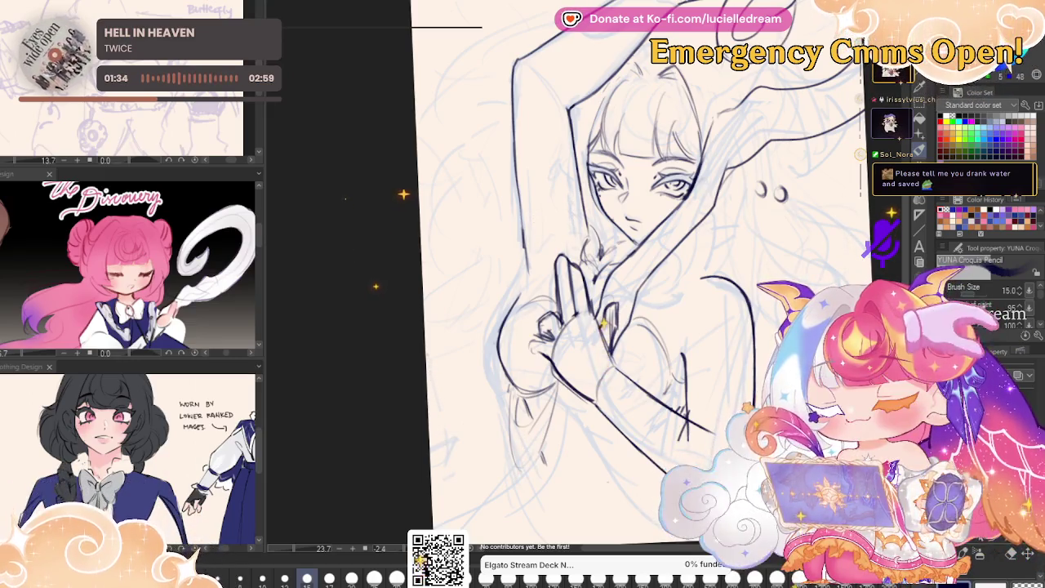
scroll(735, 277, down, 5)
scroll(734, 278, down, 2)
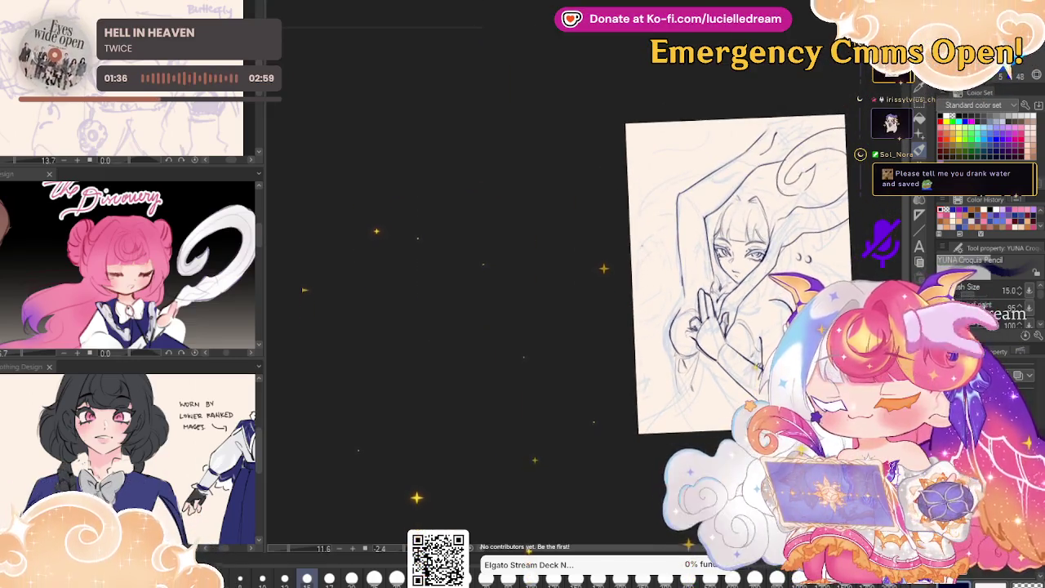
scroll(829, 319, up, 1)
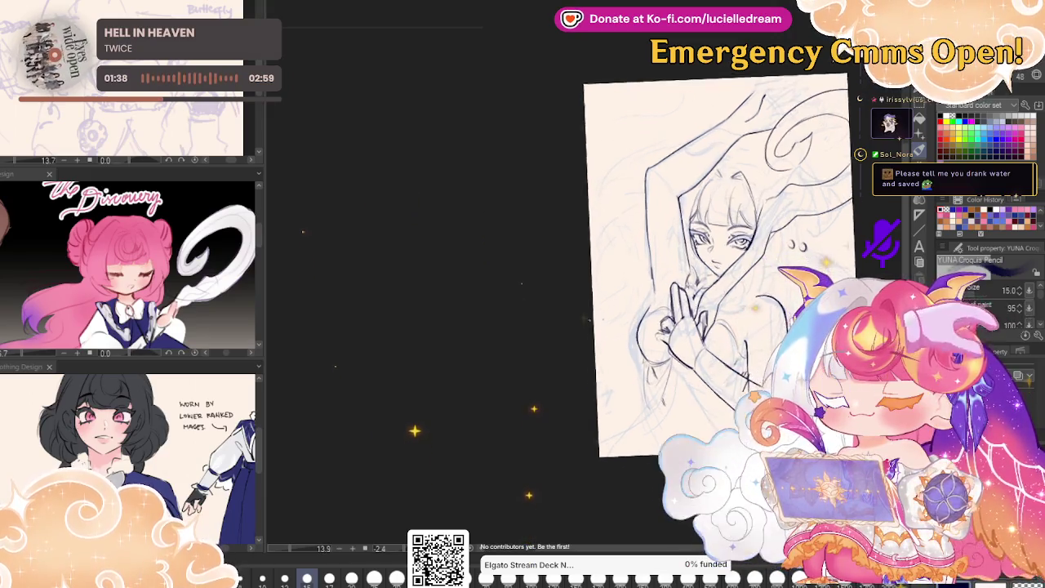
scroll(828, 318, up, 2)
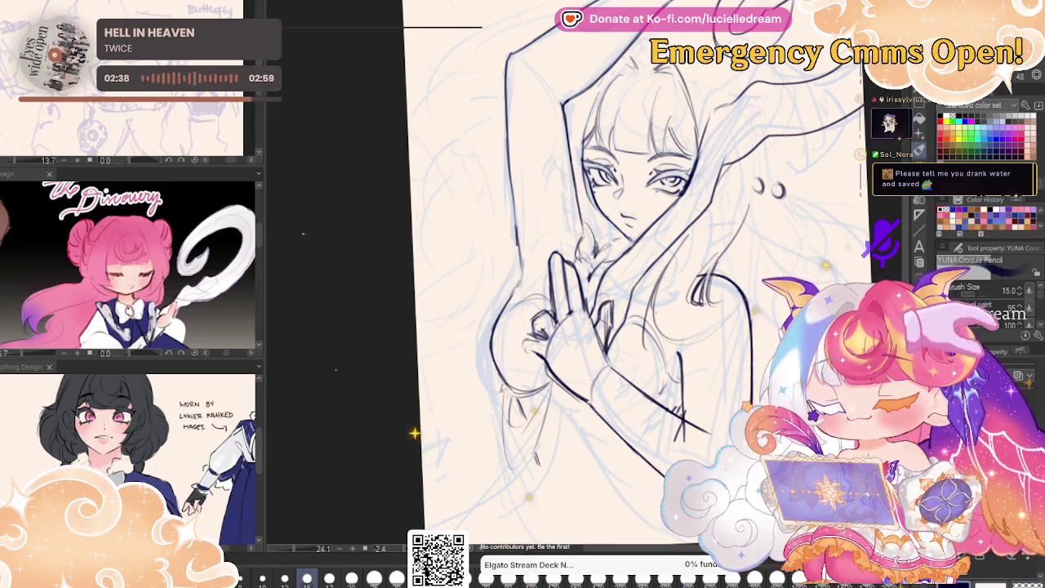
- Flip the canvas back and forth to check proportions, ending unmirrored with the view re-framed
key(j)
key(h)
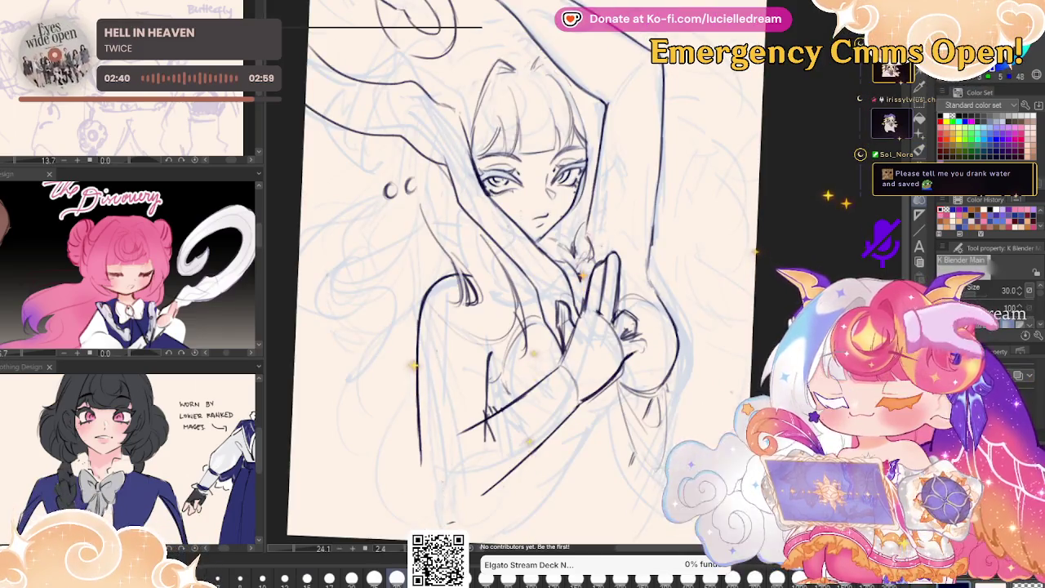
key(p)
key(h)
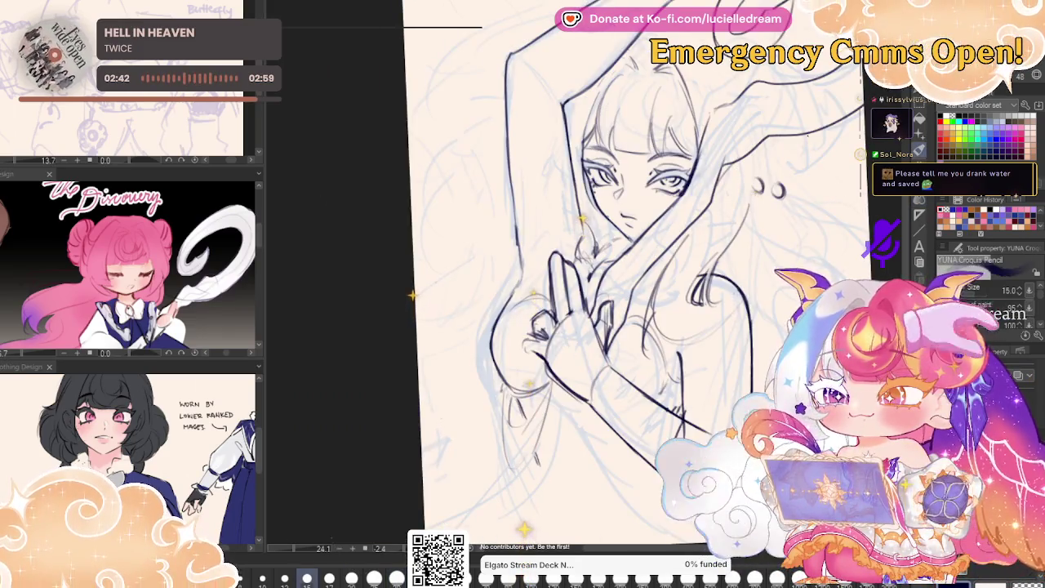
drag(412, 313, 371, 359)
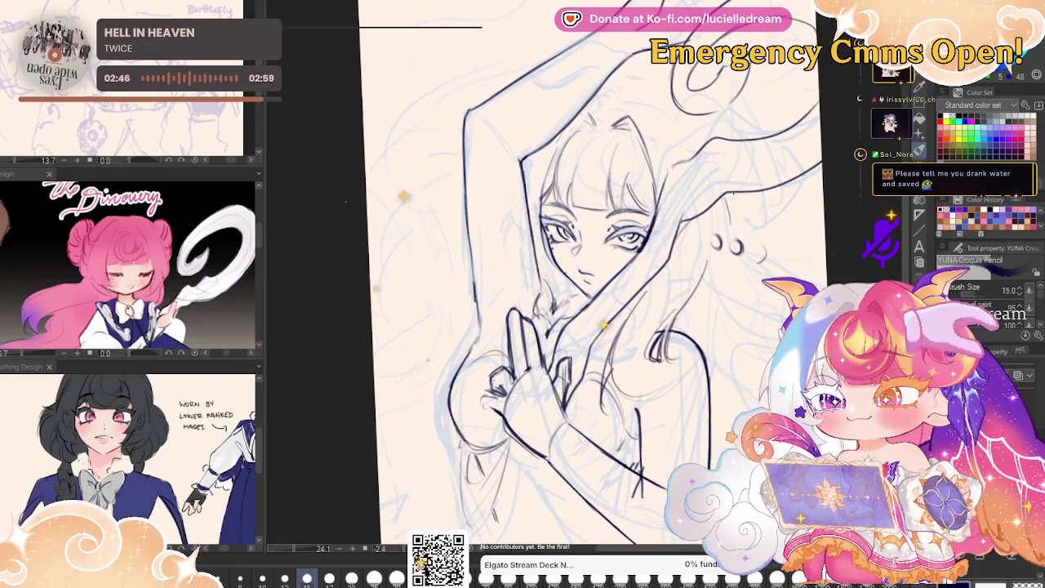
key(h)
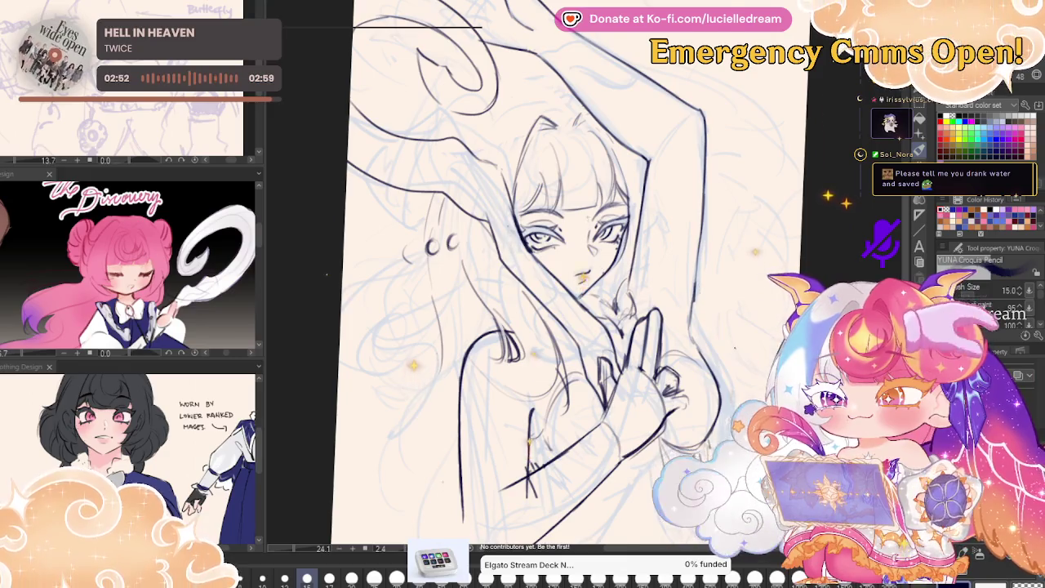
key(h)
drag(849, 173, 872, 173)
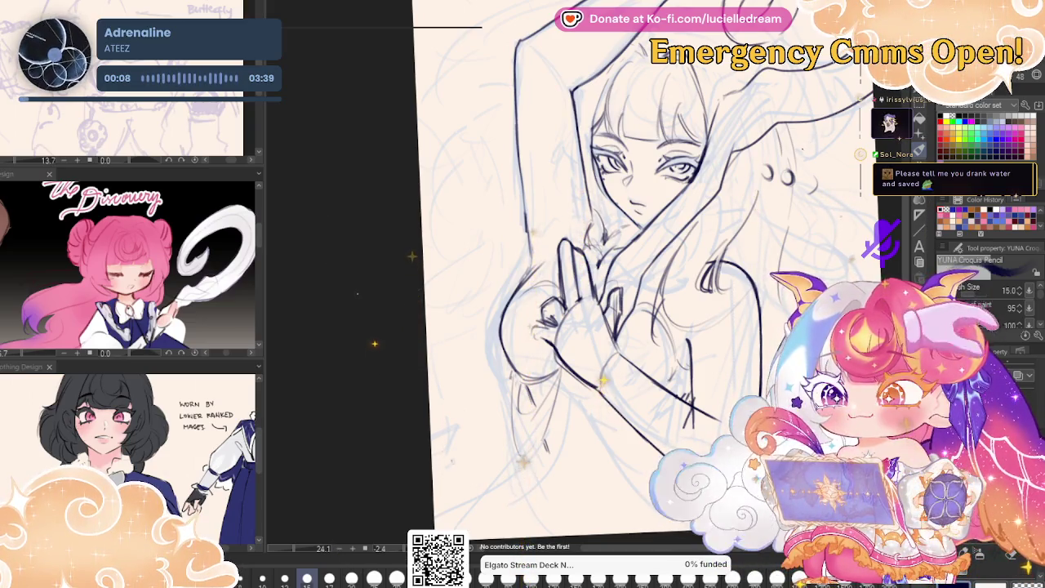
- Lasso the chest curve beside the hands and nudge it right and down
key(m)
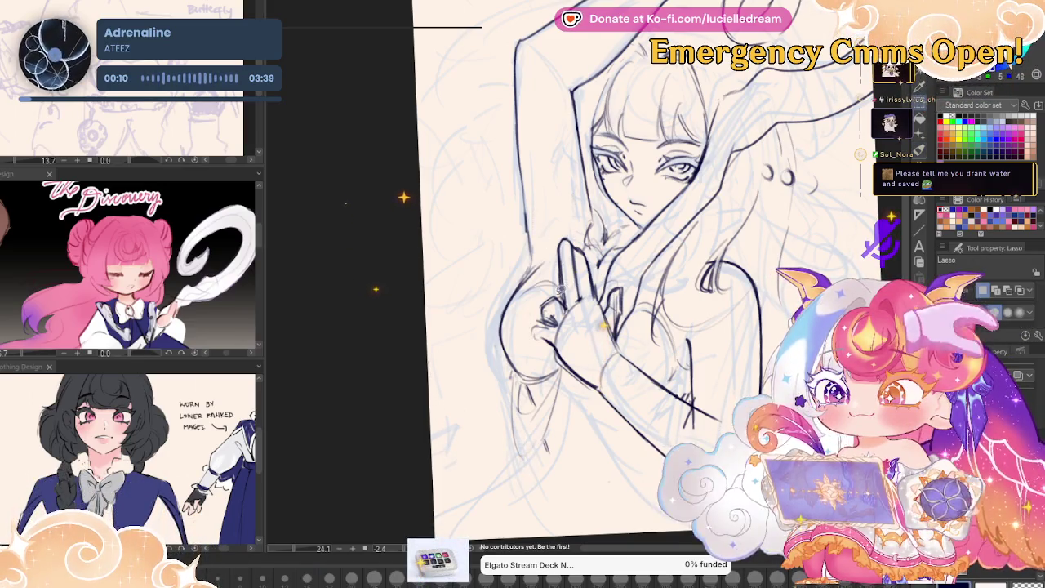
drag(513, 407, 562, 286)
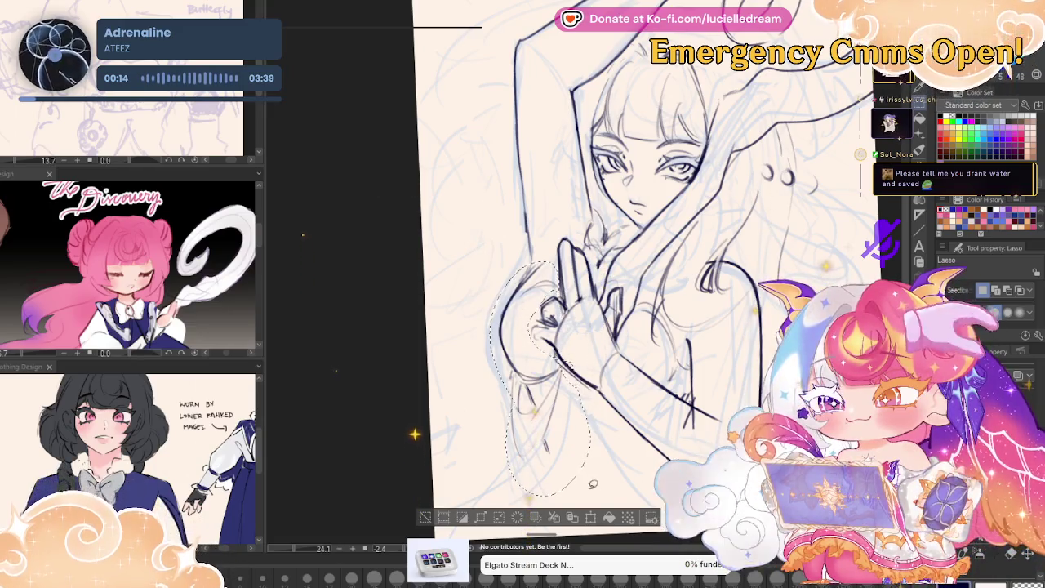
click(590, 517)
key(Right)
key(Right)
key(Down)
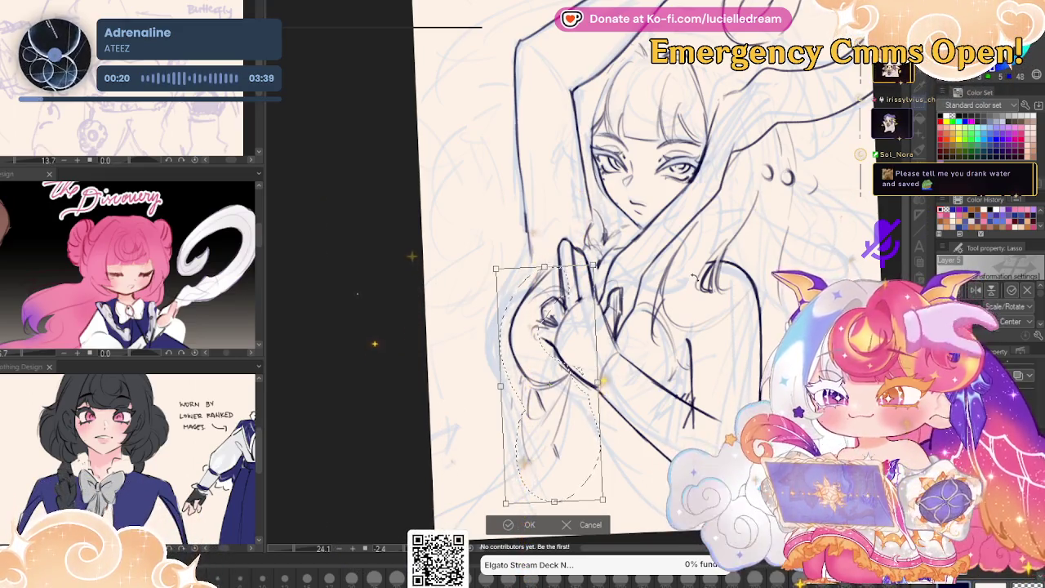
key(p)
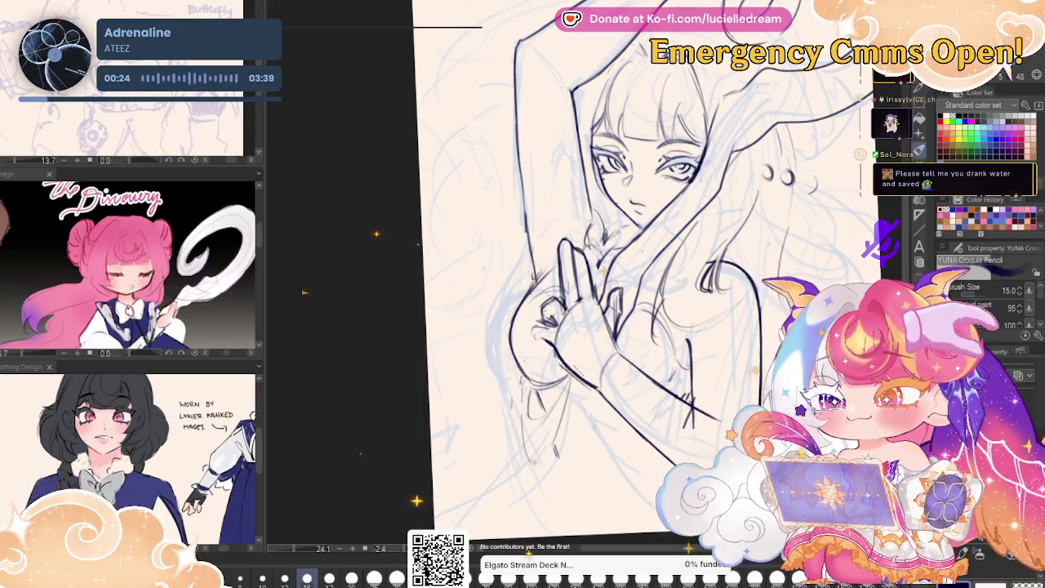
key(h)
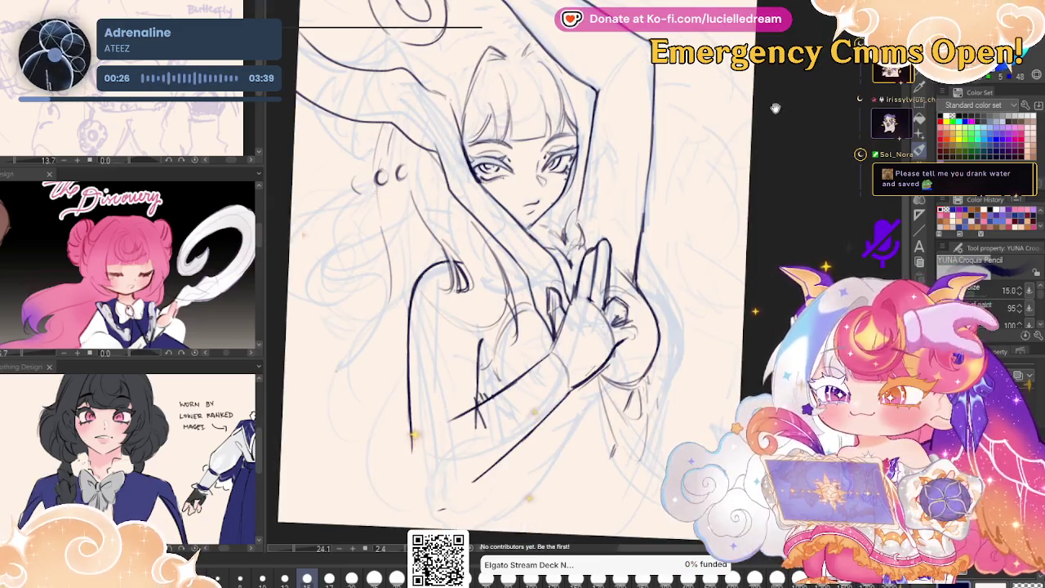
key(h)
scroll(571, 286, up, 2)
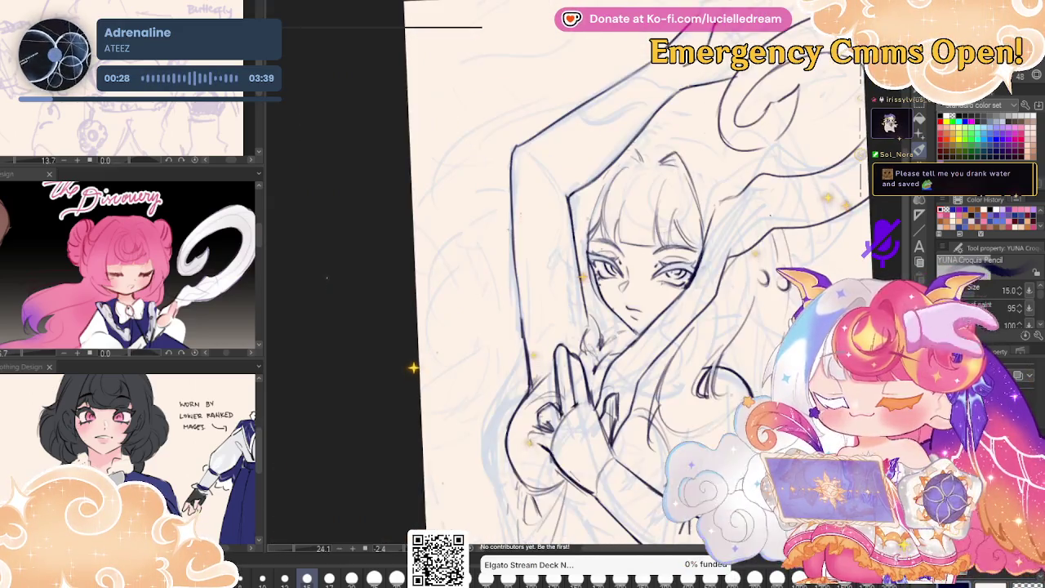
scroll(571, 285, down, 3)
- Lasso the lines around the clasped hand and stretch them slightly downward
key(m)
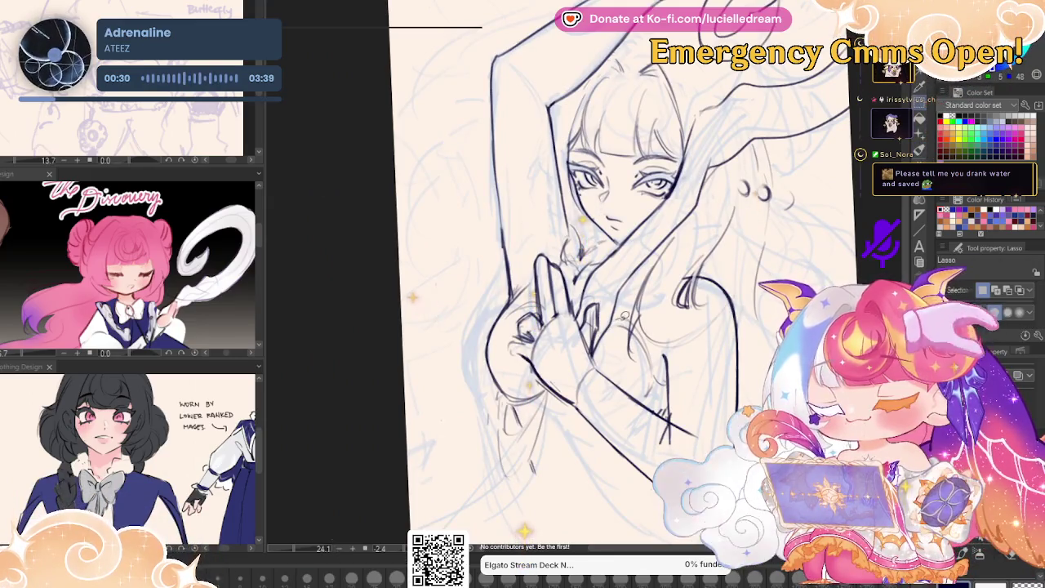
drag(563, 416, 534, 304)
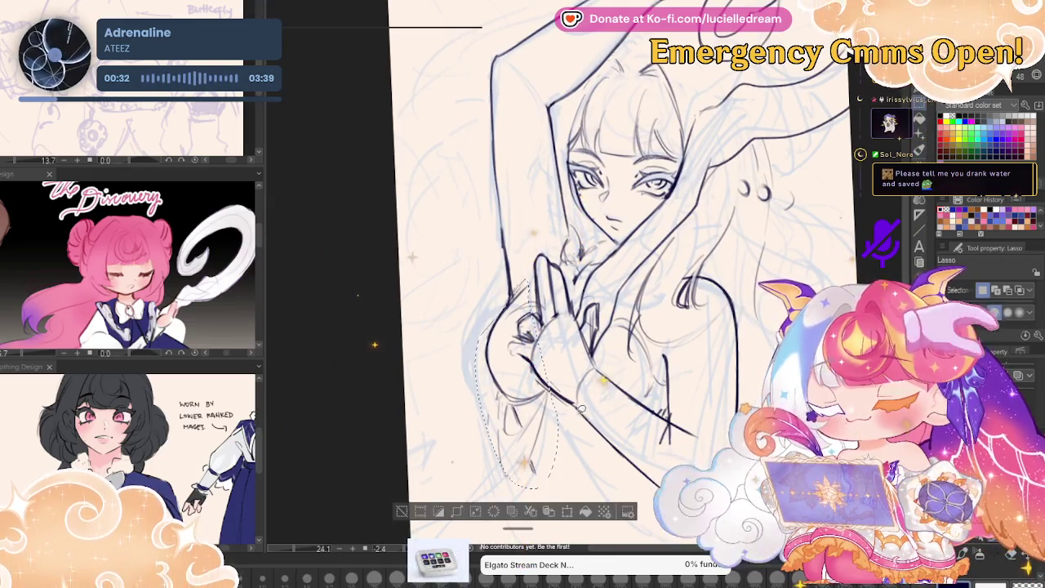
click(566, 511)
drag(580, 504, 581, 506)
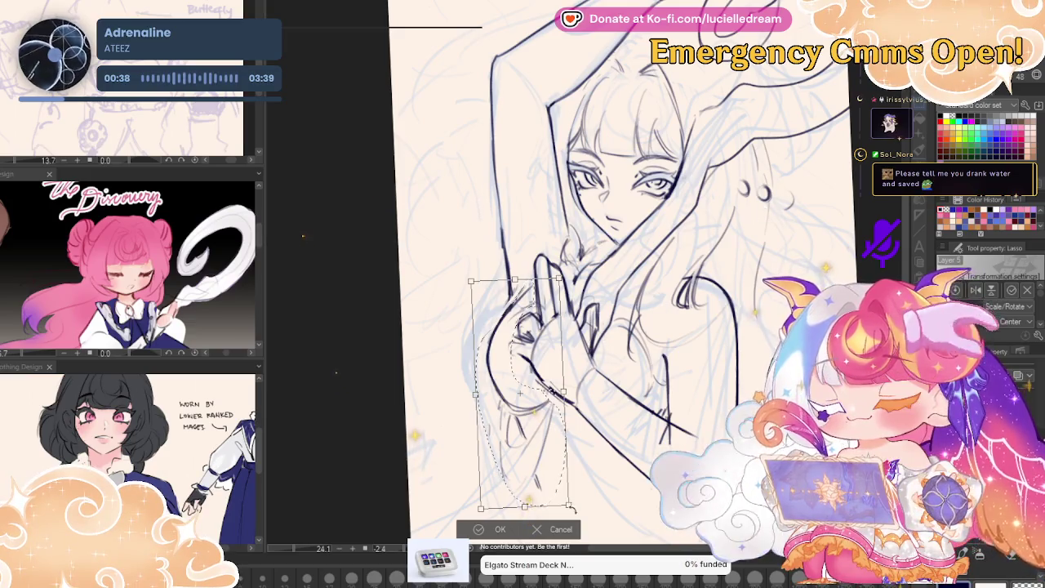
key(Return)
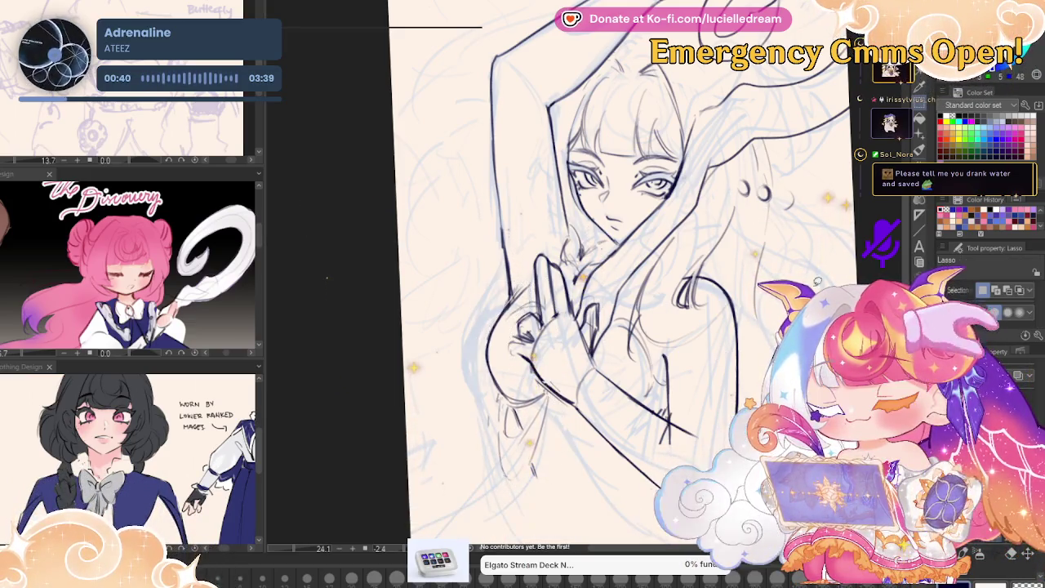
key(p)
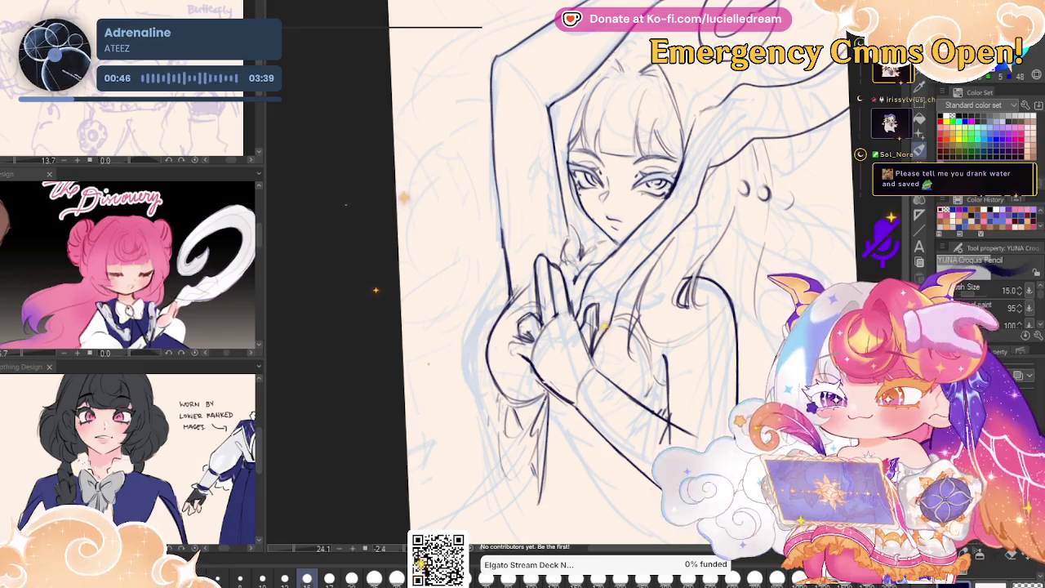
- Ink two long strands hanging below the clasped hands, checking them mirrored
drag(542, 448, 535, 509)
drag(552, 397, 575, 497)
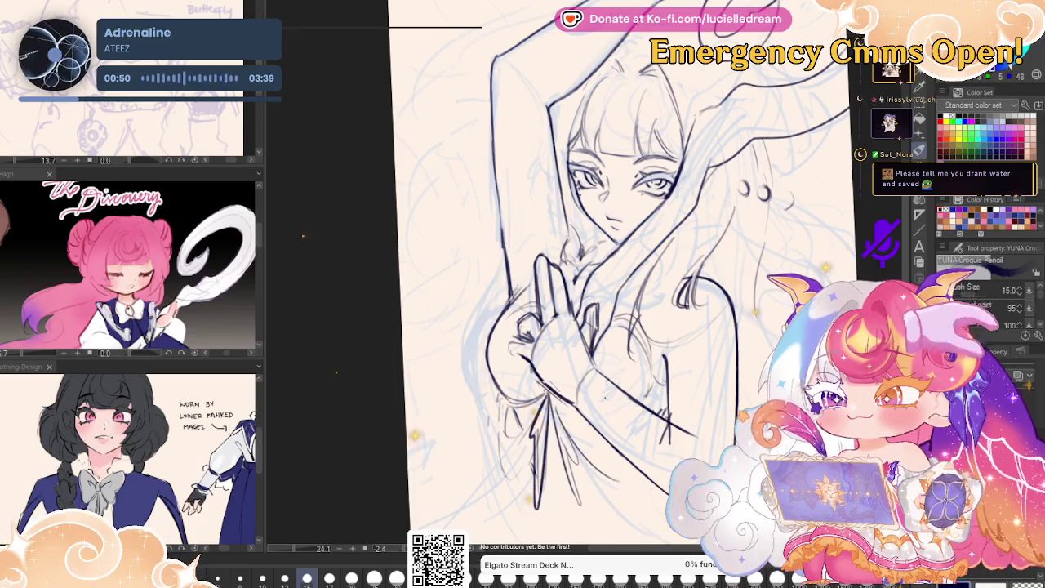
key(h)
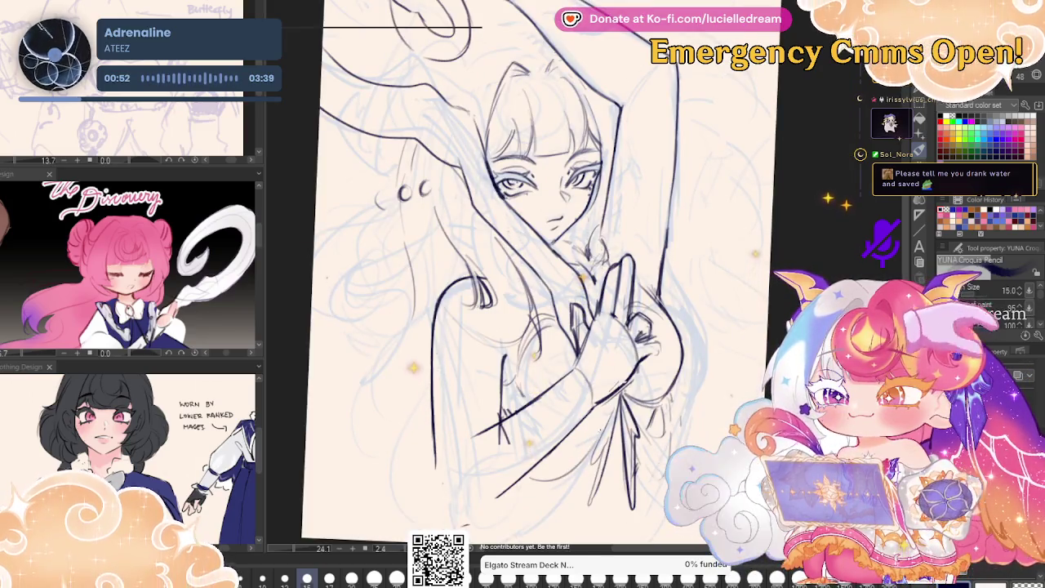
key(h)
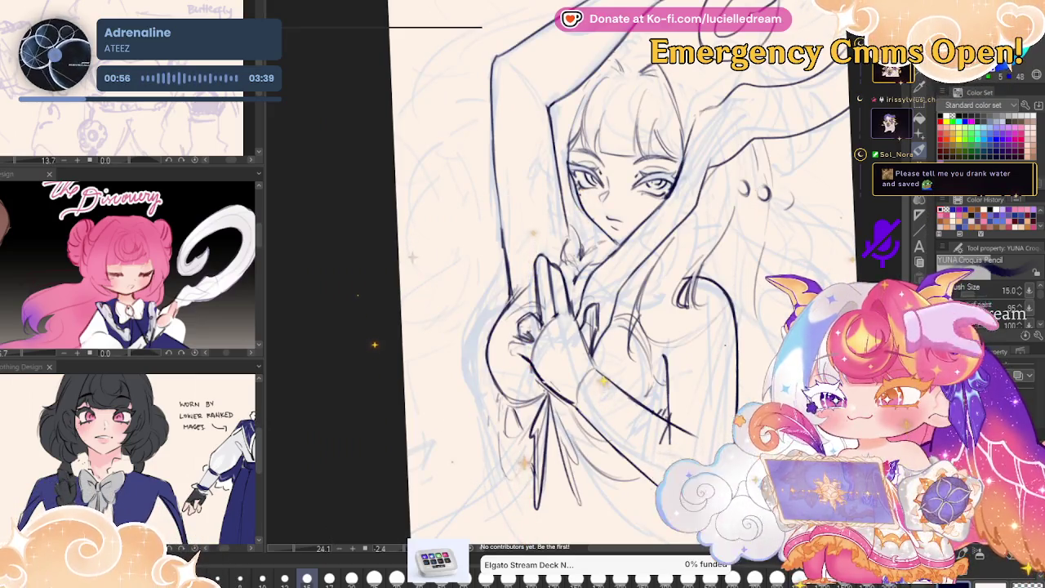
key(h)
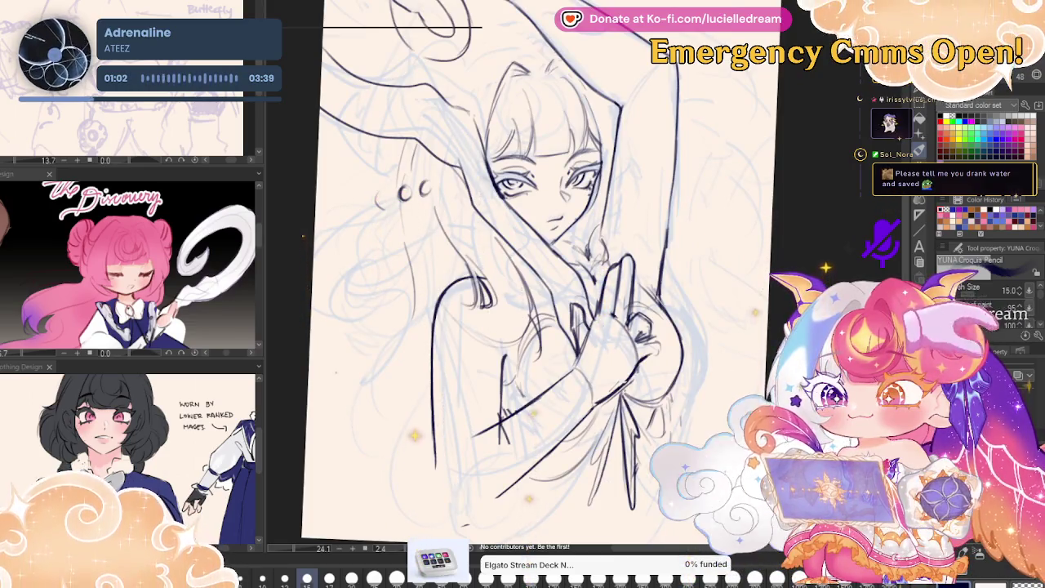
- Erase the short stray stroke at the shoulder
drag(472, 282, 489, 307)
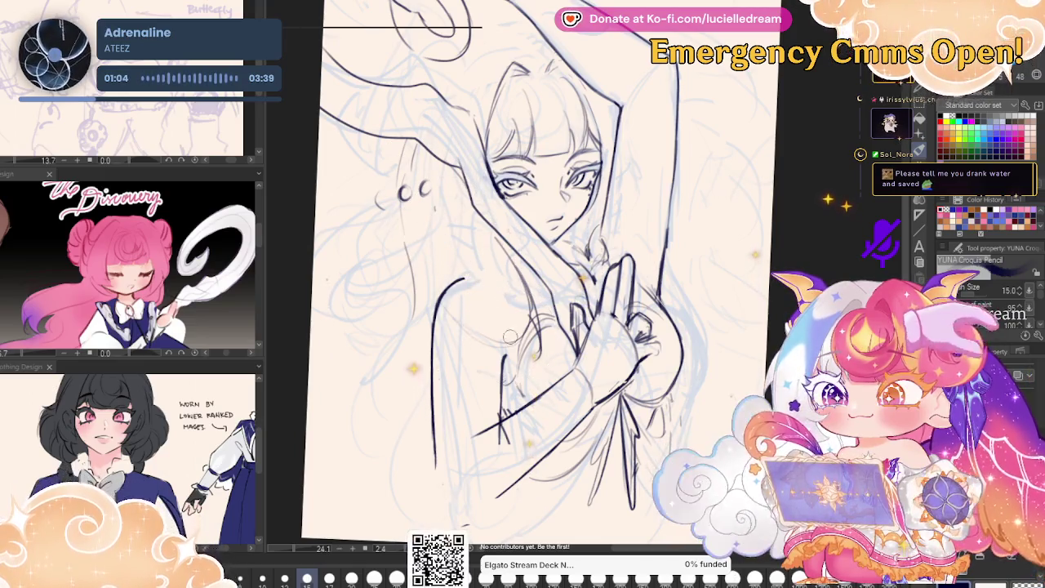
key(h)
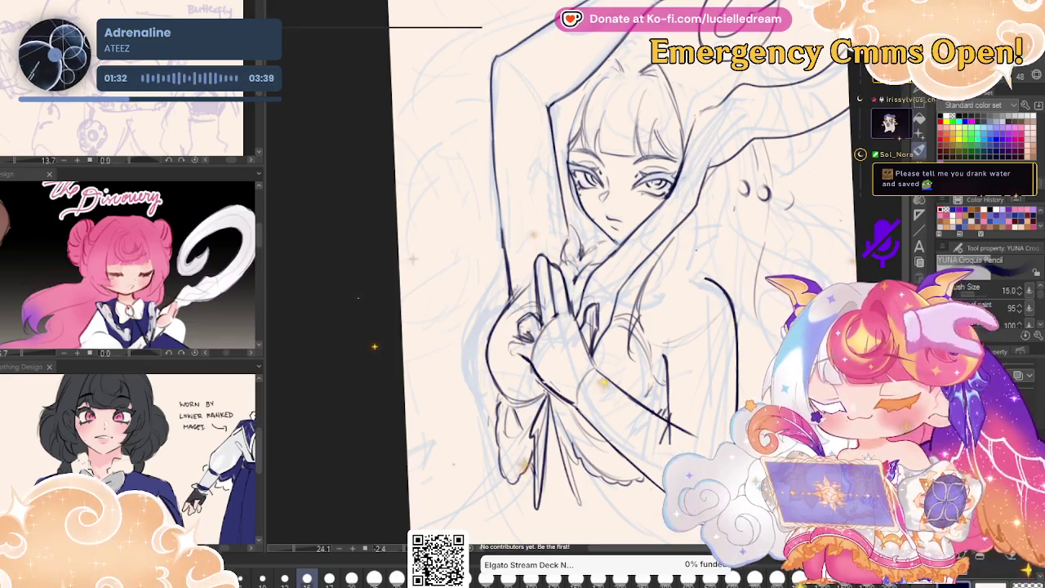
key(h)
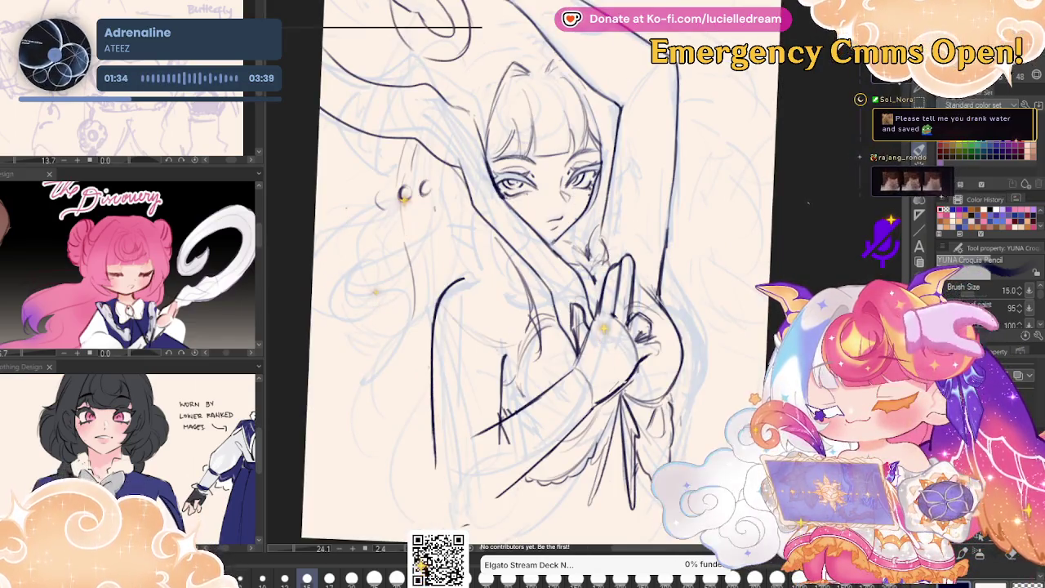
key(h)
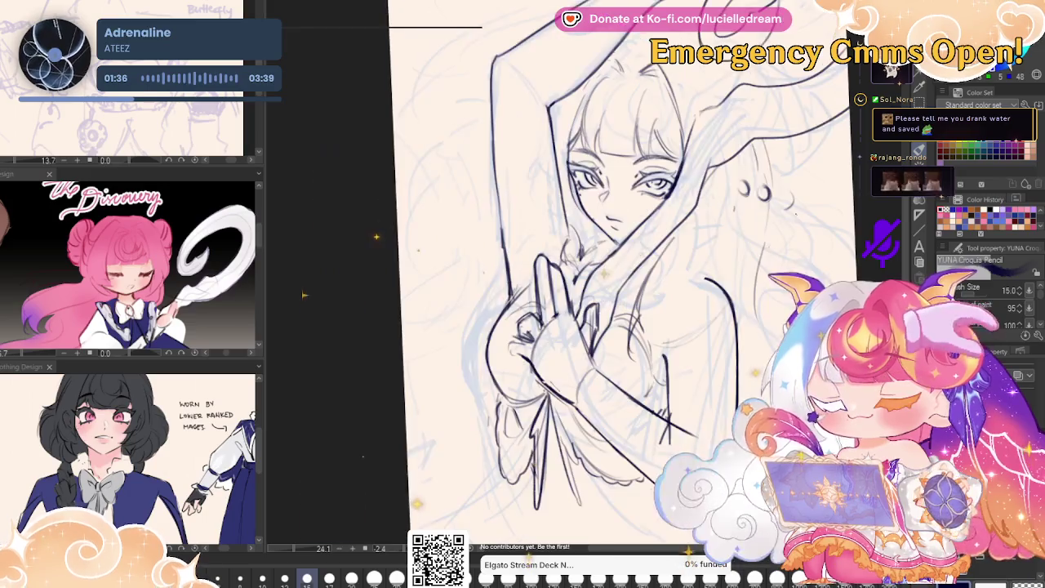
key(ctrl+minus)
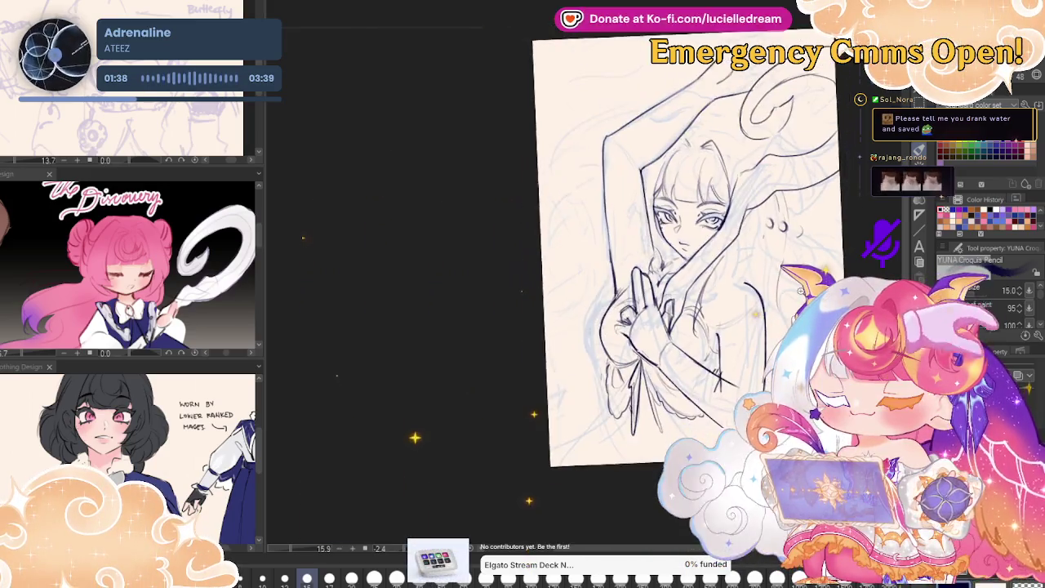
key(ctrl+plus)
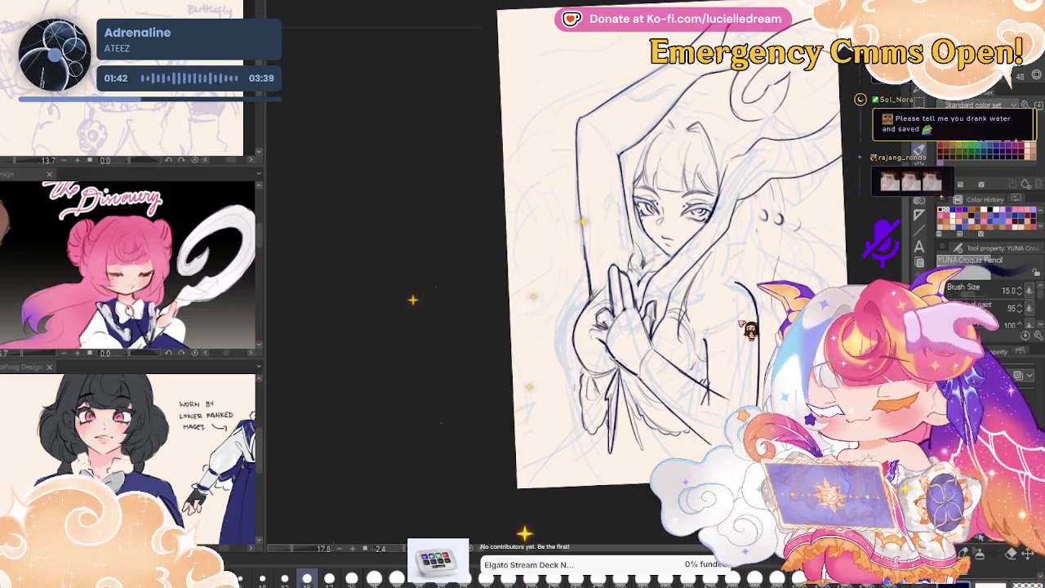
key(ctrl+plus)
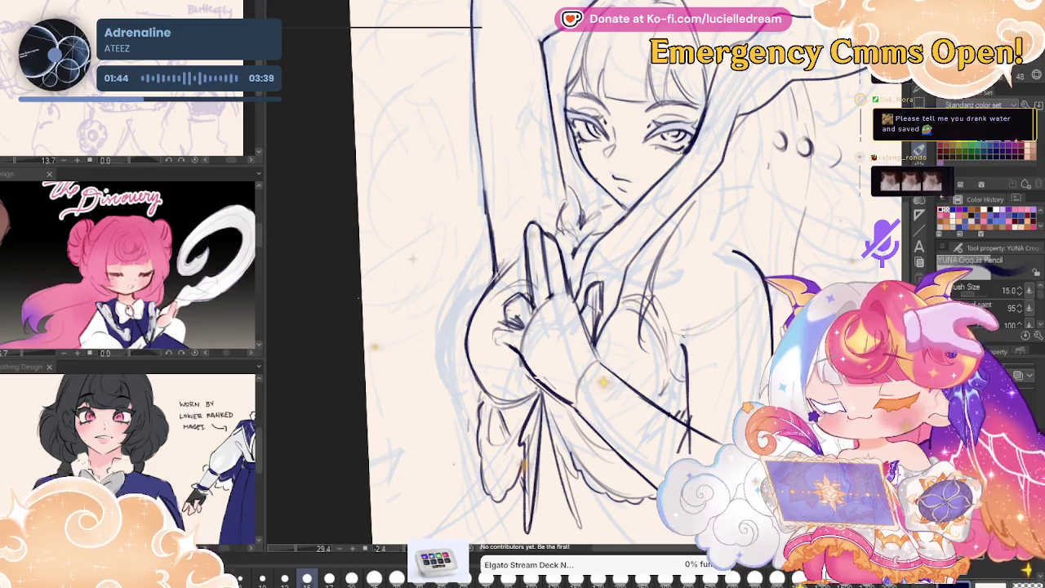
key(ctrl+minus)
key(ctrl+minus)
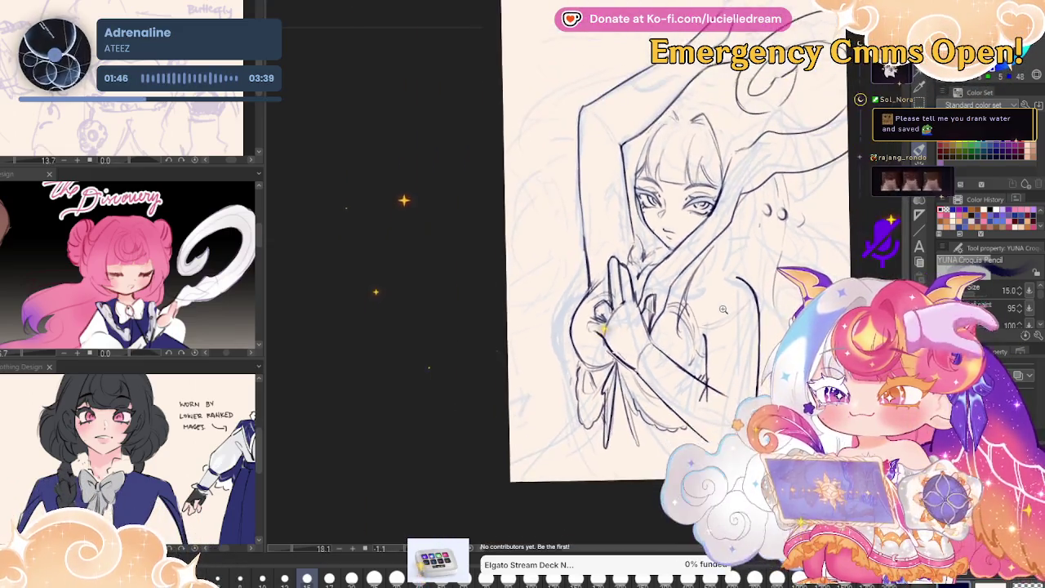
key(ctrl+z)
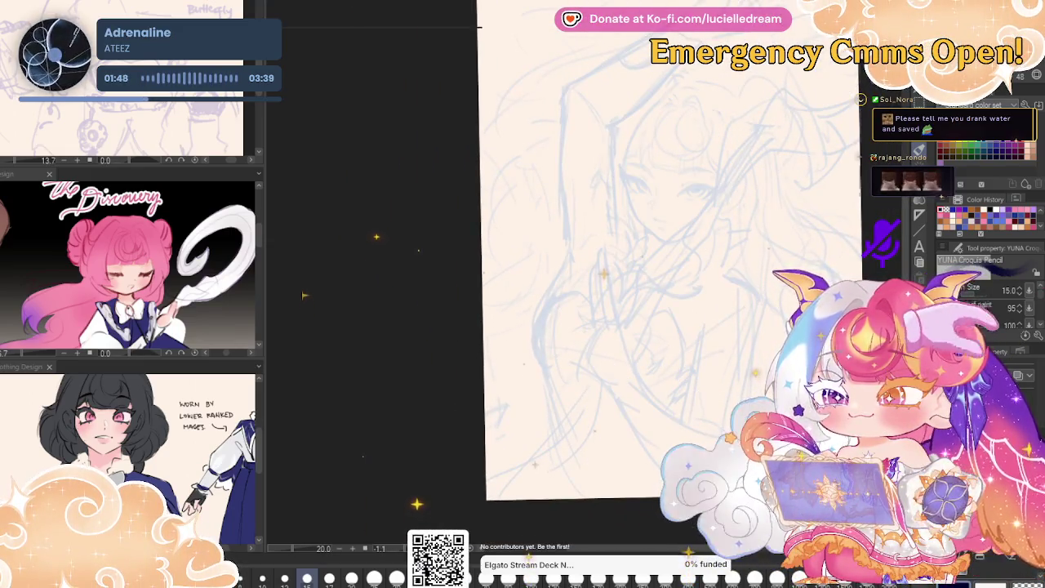
key(ctrl+y)
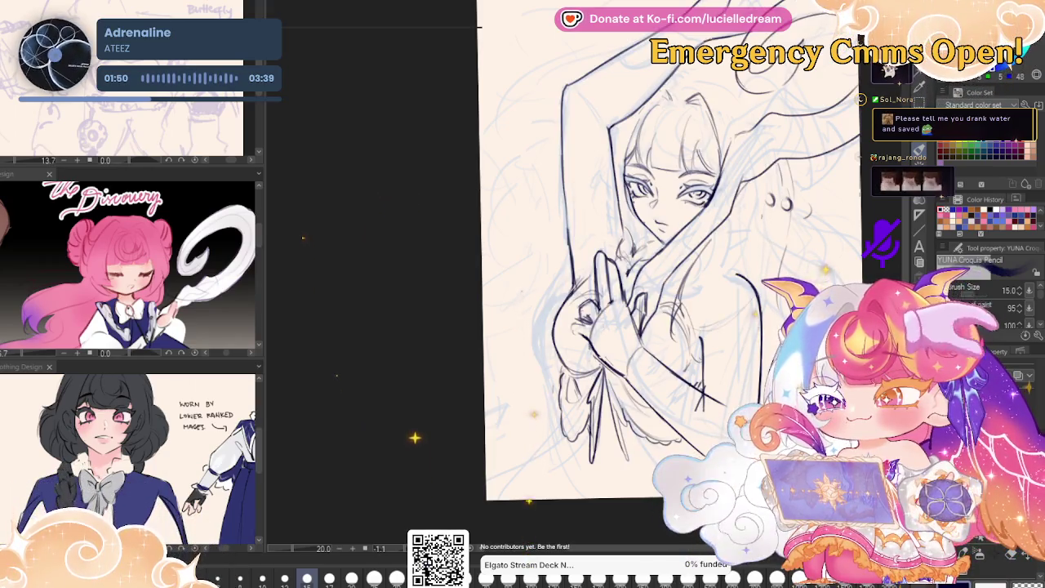
key(ctrl+z)
key(ctrl+y)
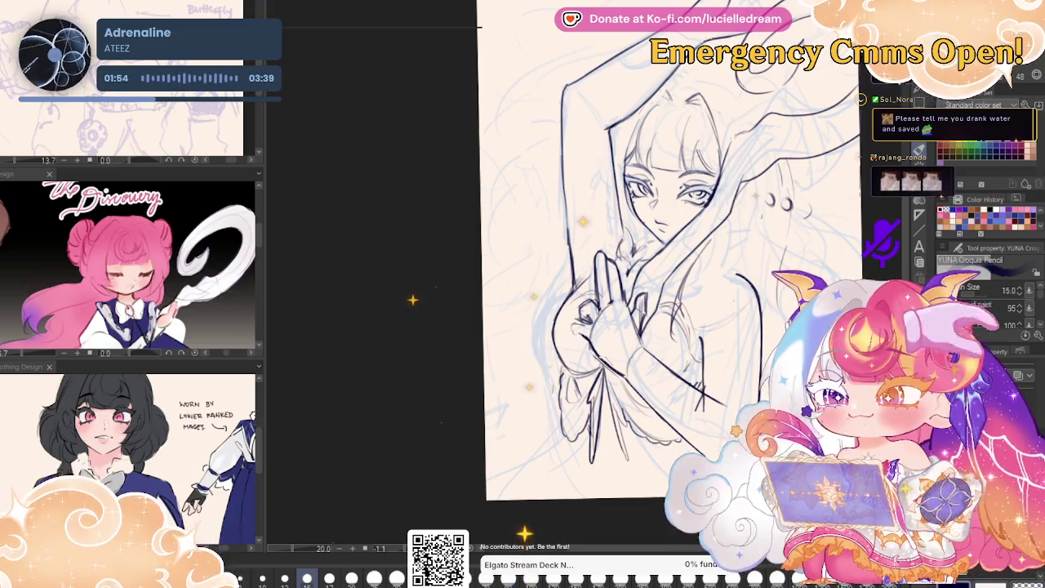
key(ctrl+z)
key(ctrl+y)
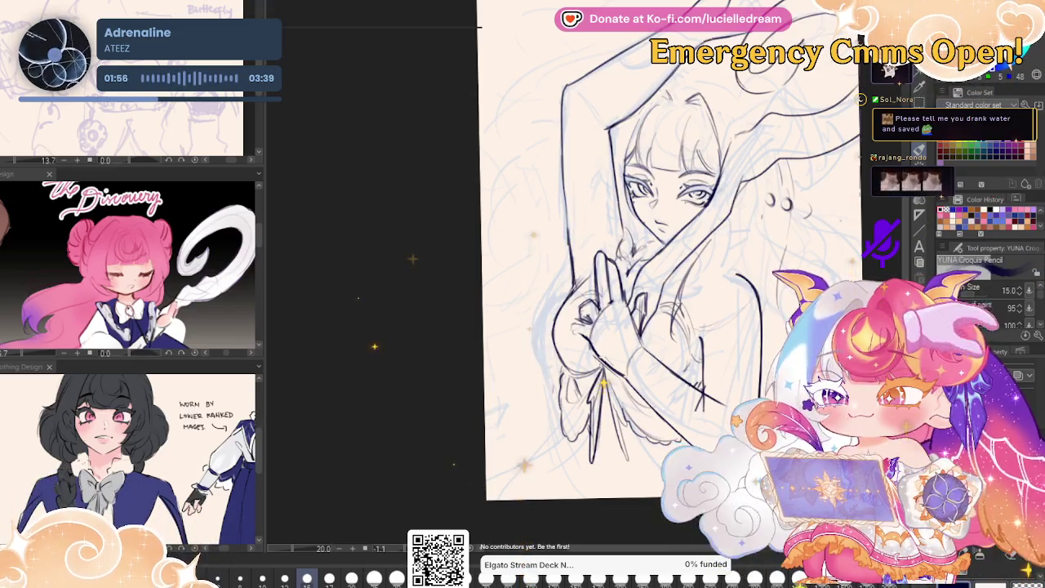
key(ctrl+z)
key(ctrl+y)
key(ctrl+z)
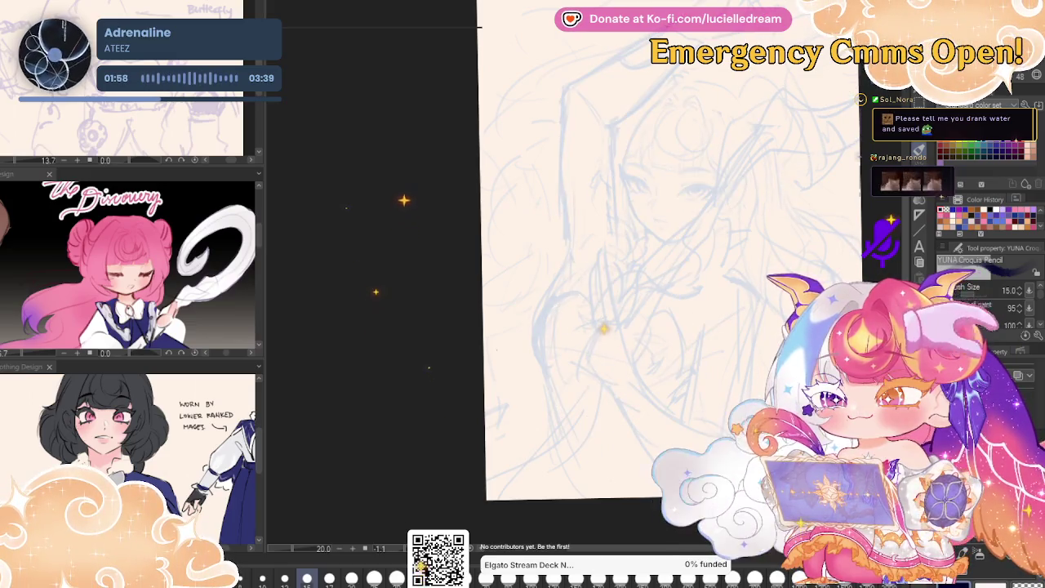
key(ctrl+y)
key(ctrl+z)
key(ctrl+y)
key(ctrl+z)
key(ctrl+y)
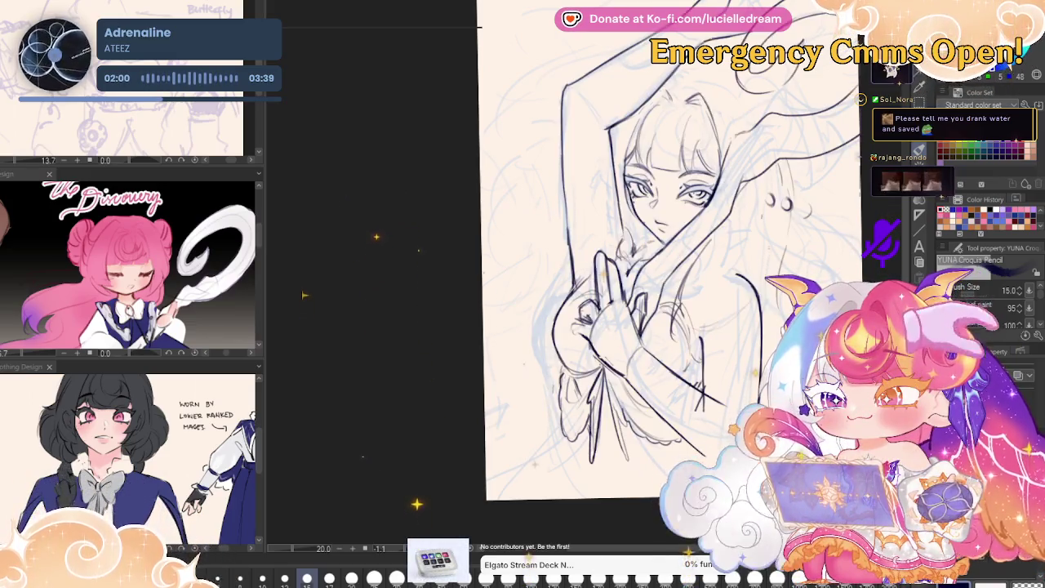
key(ctrl+z)
key(ctrl+y)
key(ctrl+z)
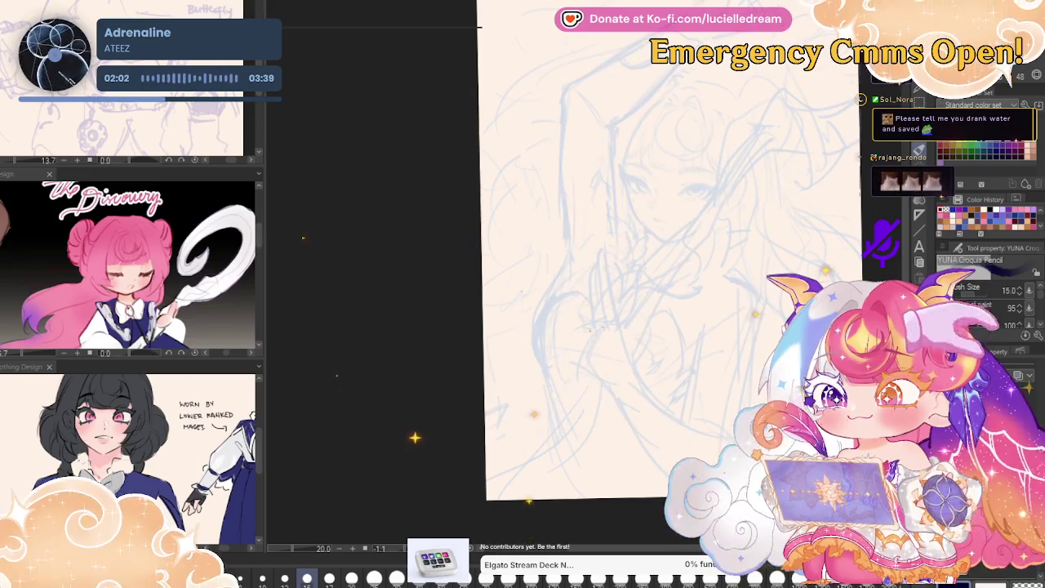
key(ctrl+y)
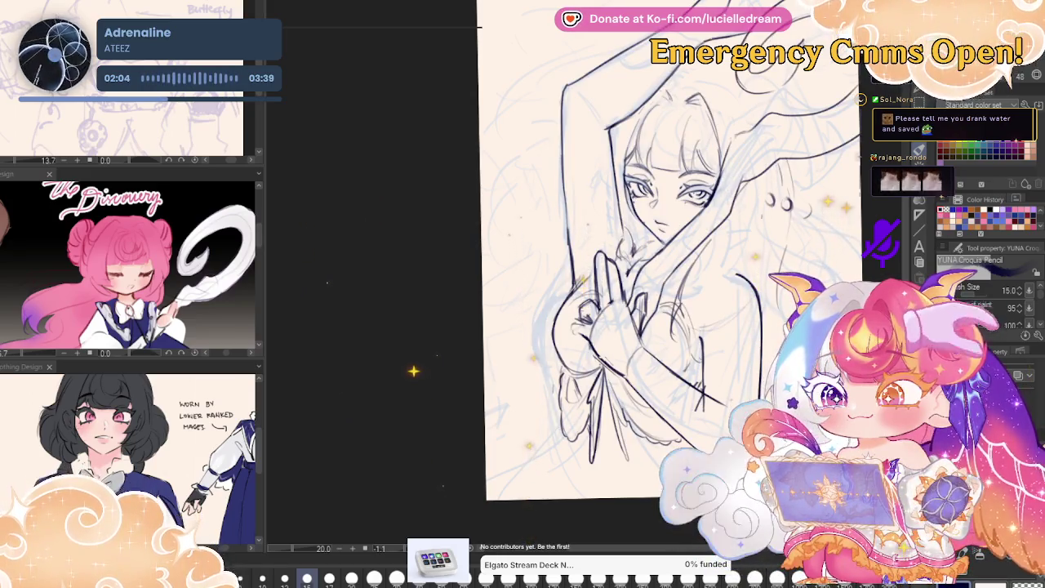
key(ctrl+z)
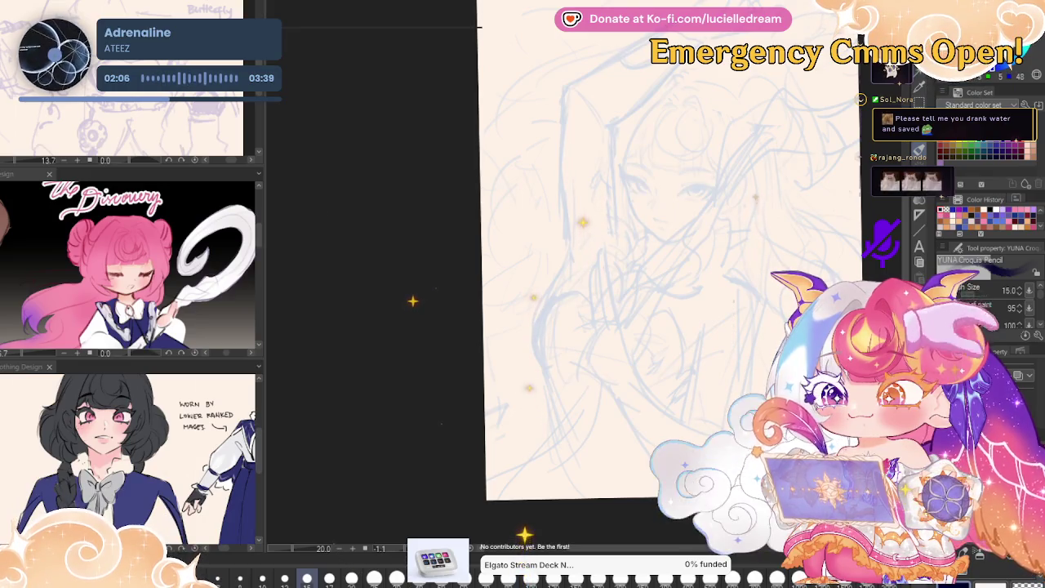
key(ctrl+y)
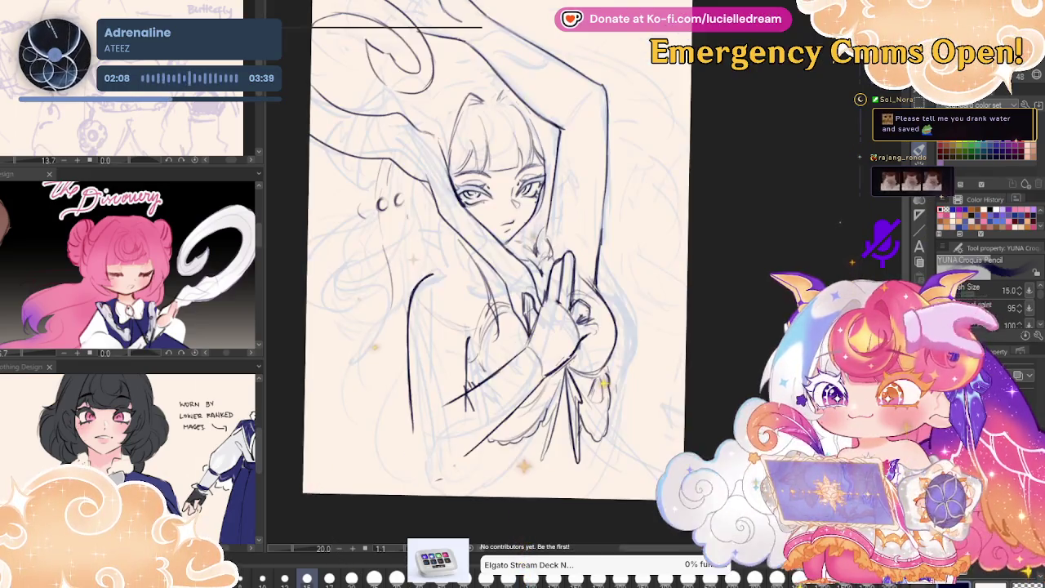
- Compare the line art with the sketch and mirror the canvas to check proportions
drag(480, 26, 303, 26)
key(ctrl+z)
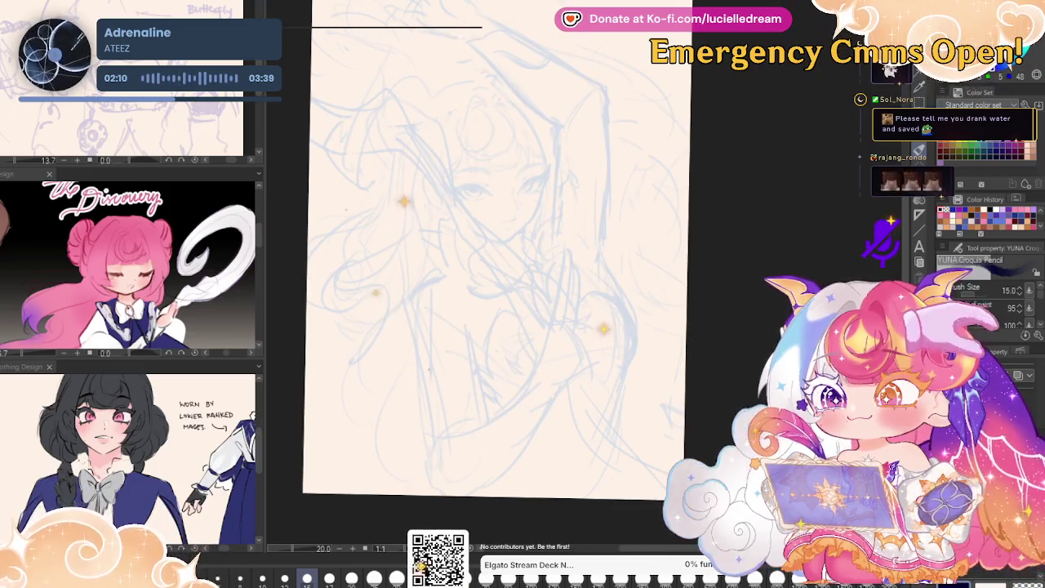
key(ctrl+y)
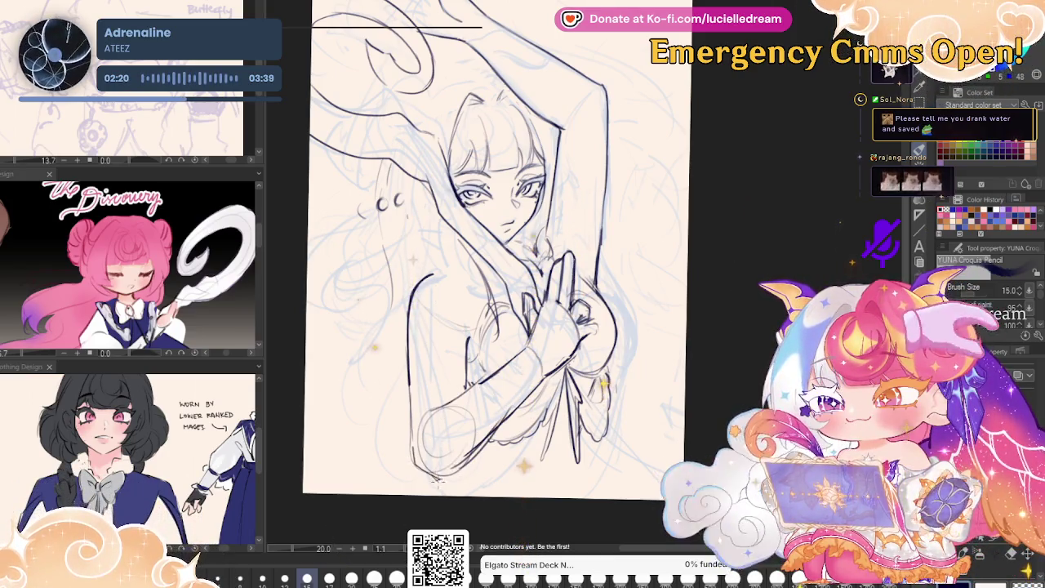
key(h)
drag(817, 232, 763, 293)
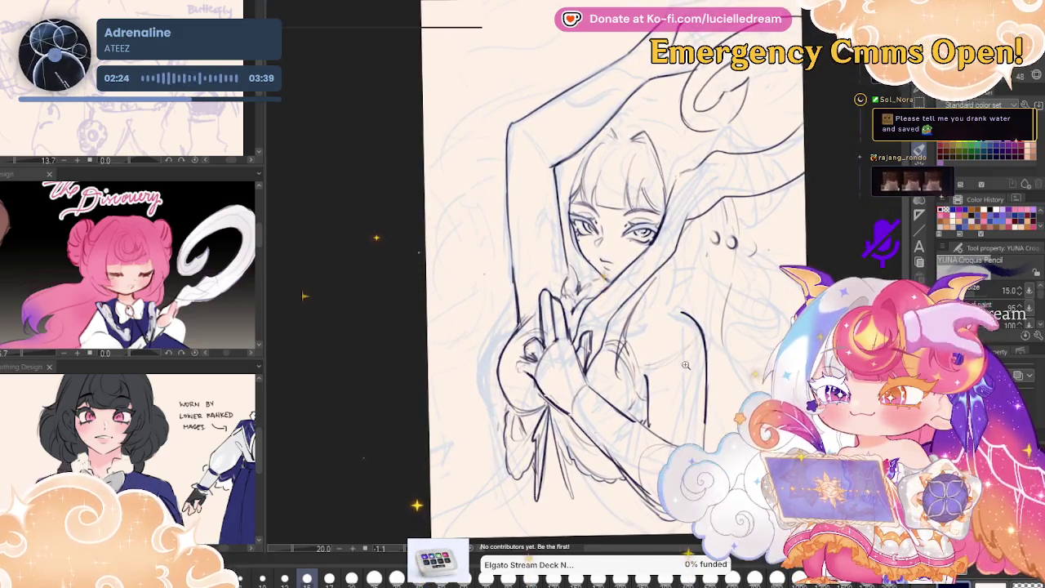
scroll(763, 294, up, 1)
- Lasso the clasped hand and forearm, then reshape and shift them with a transform
key(m)
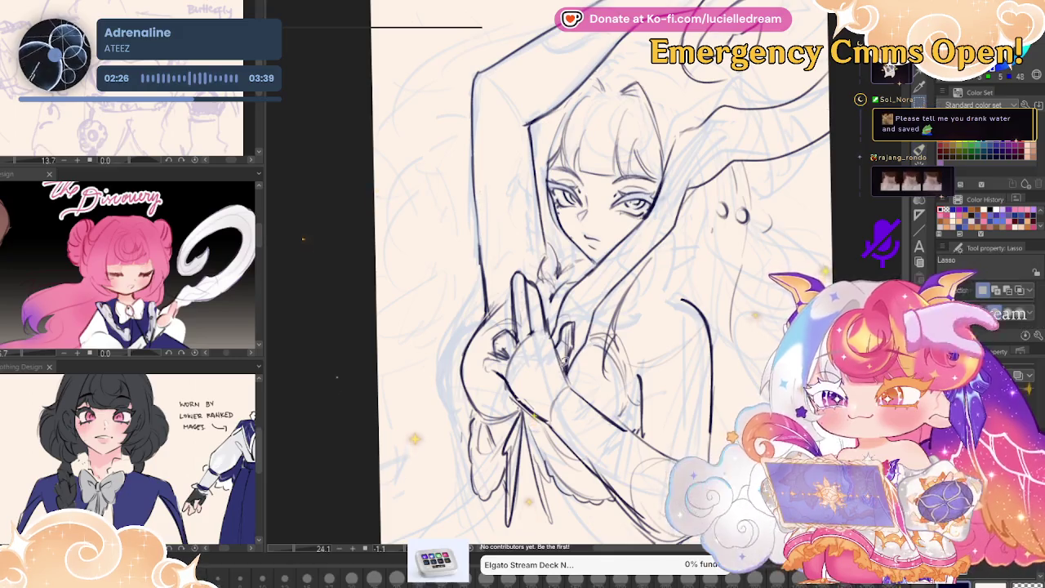
drag(510, 273, 576, 323)
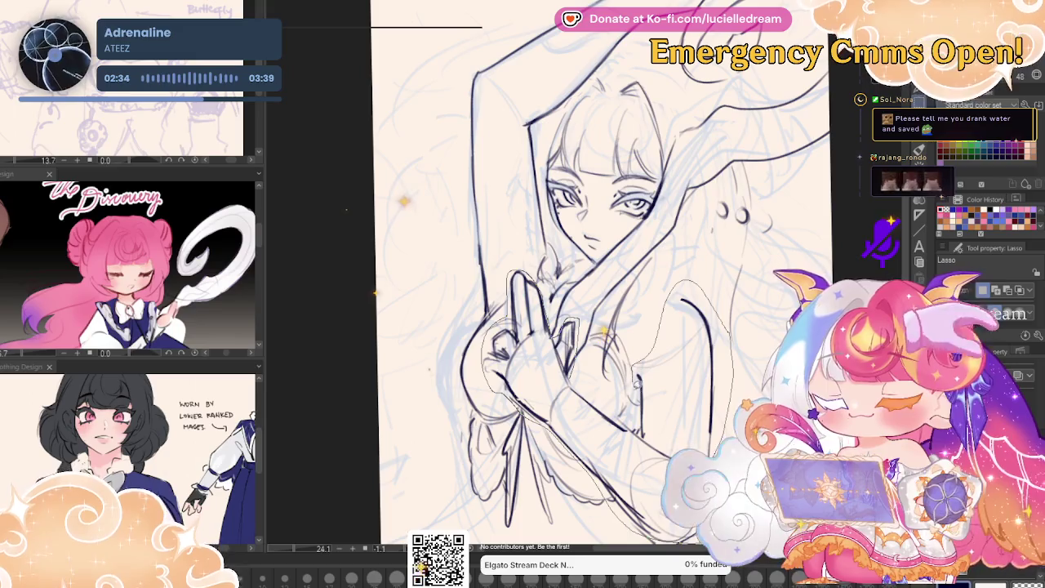
drag(733, 327, 640, 367)
key(ctrl+t)
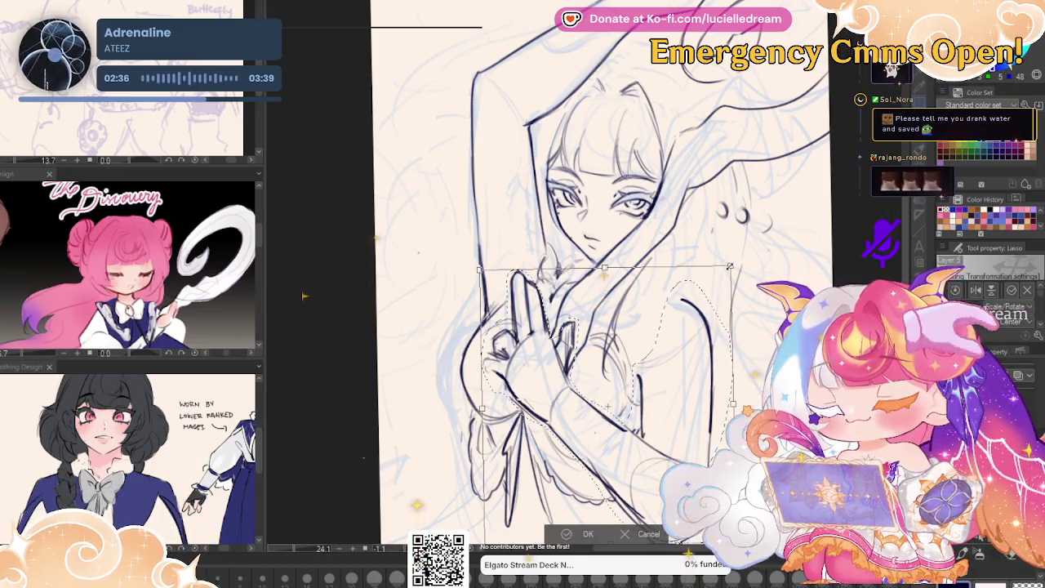
drag(304, 296, 304, 240)
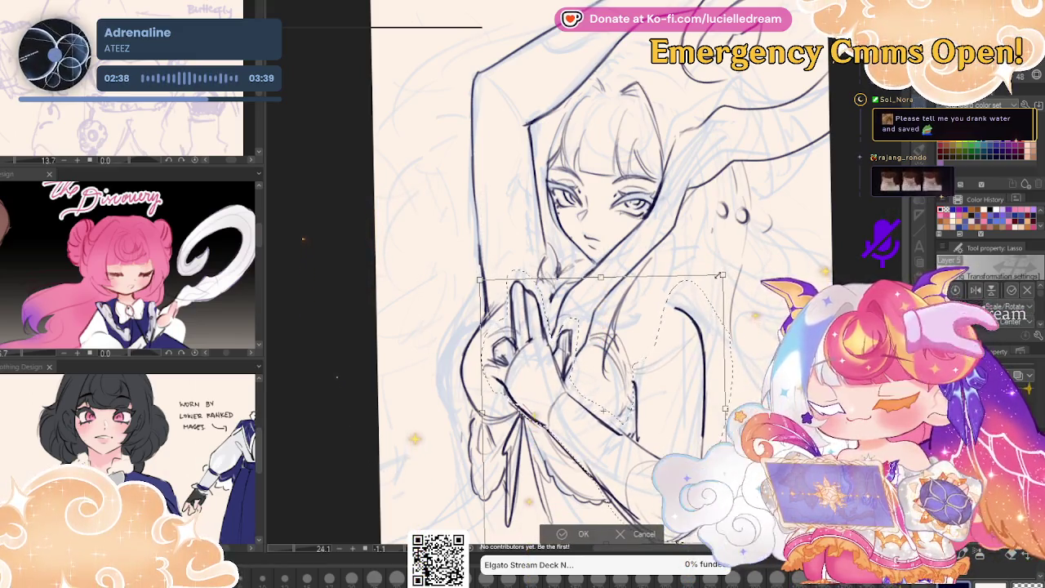
mouse_move(696, 343)
mouse_down()
mouse_move(731, 268)
mouse_move(714, 309)
mouse_move(666, 345)
mouse_up()
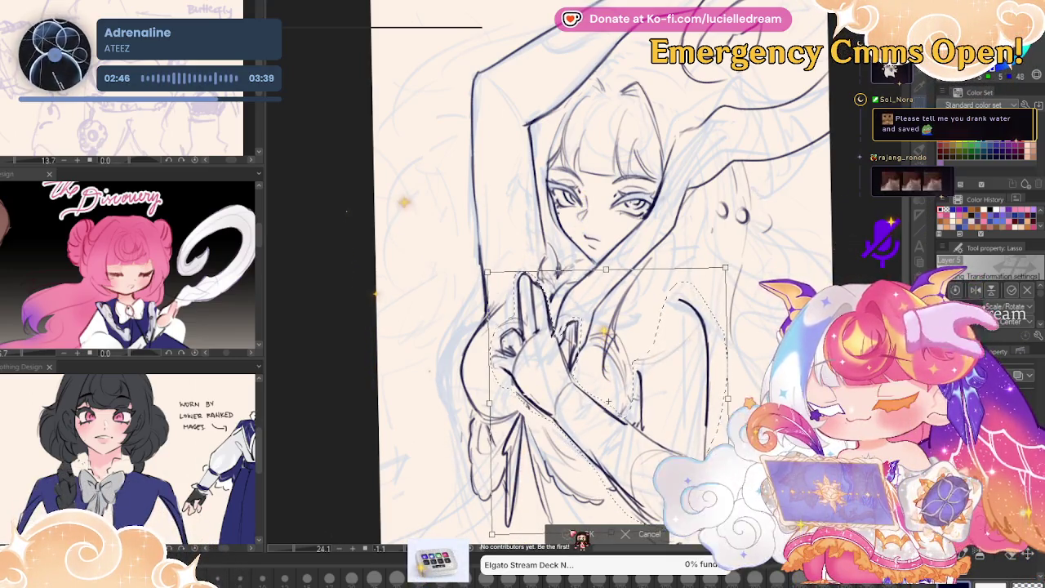
key(Return)
- With the pencil active, mirror and pan the canvas to recheck the line art
key(p)
key(h)
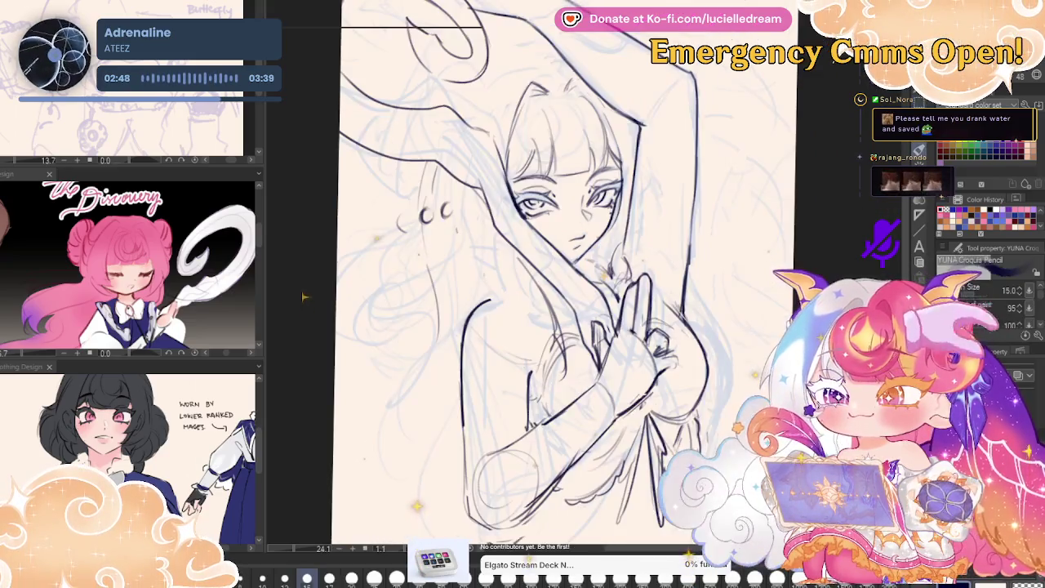
drag(302, 284, 302, 226)
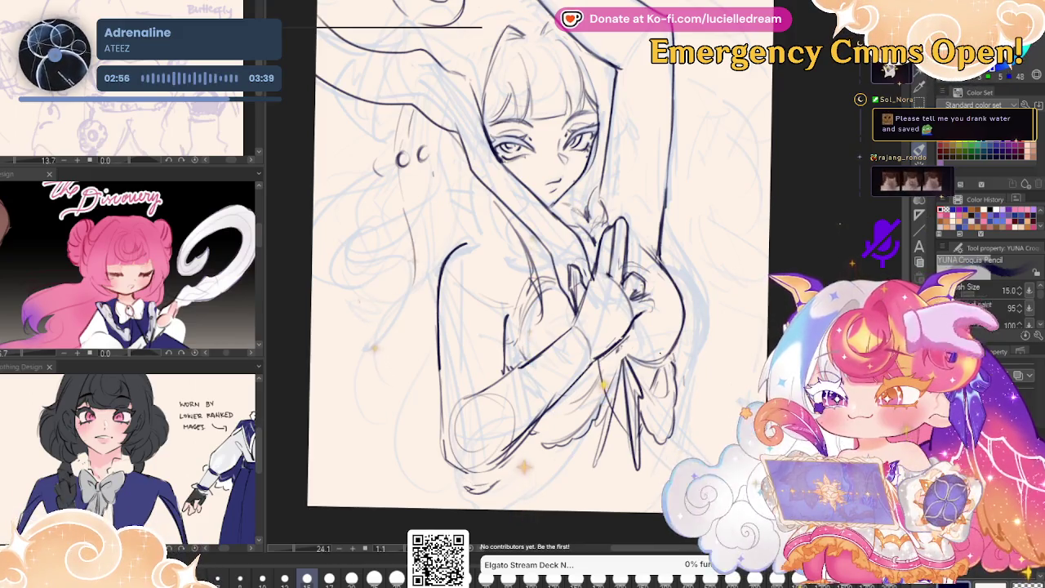
key(h)
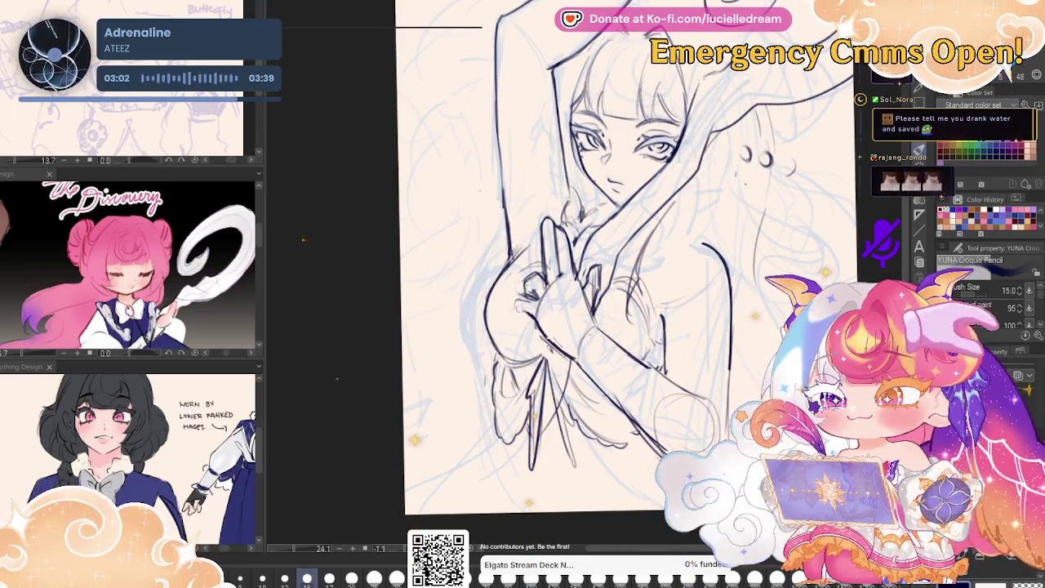
scroll(613, 269, up, 2)
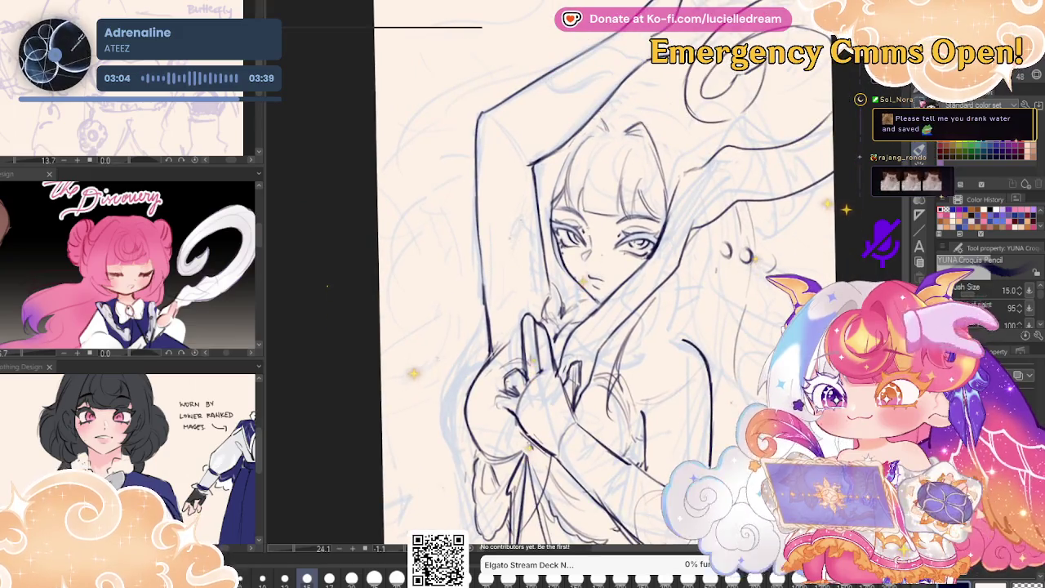
- Draw a lasso selection enclosing the clasped hands line art
key(m)
mouse_move(588, 320)
mouse_down()
mouse_move(578, 335)
mouse_move(583, 389)
mouse_up()
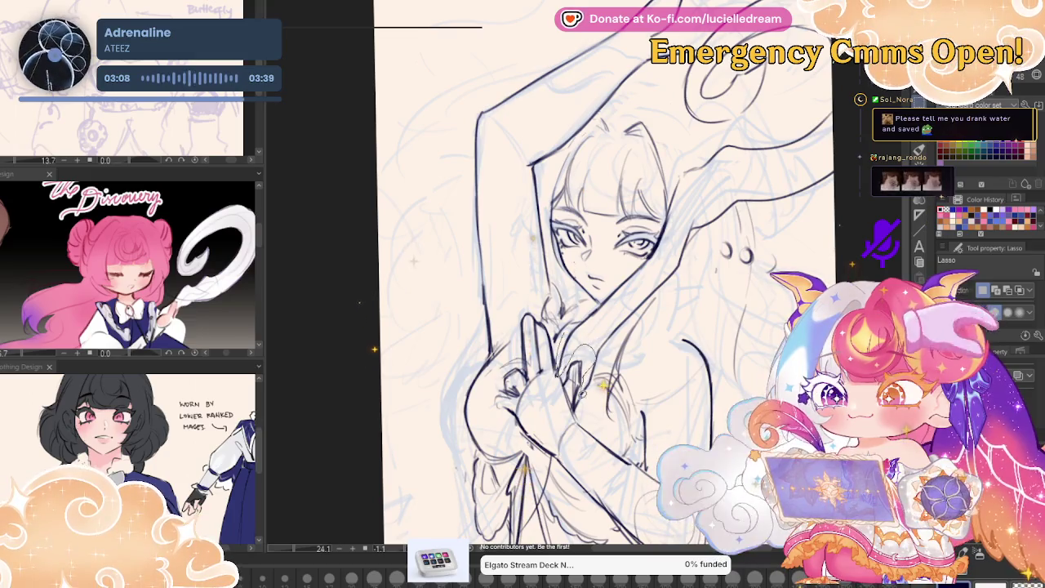
mouse_move(621, 318)
mouse_down()
mouse_move(612, 288)
mouse_move(853, 155)
mouse_up()
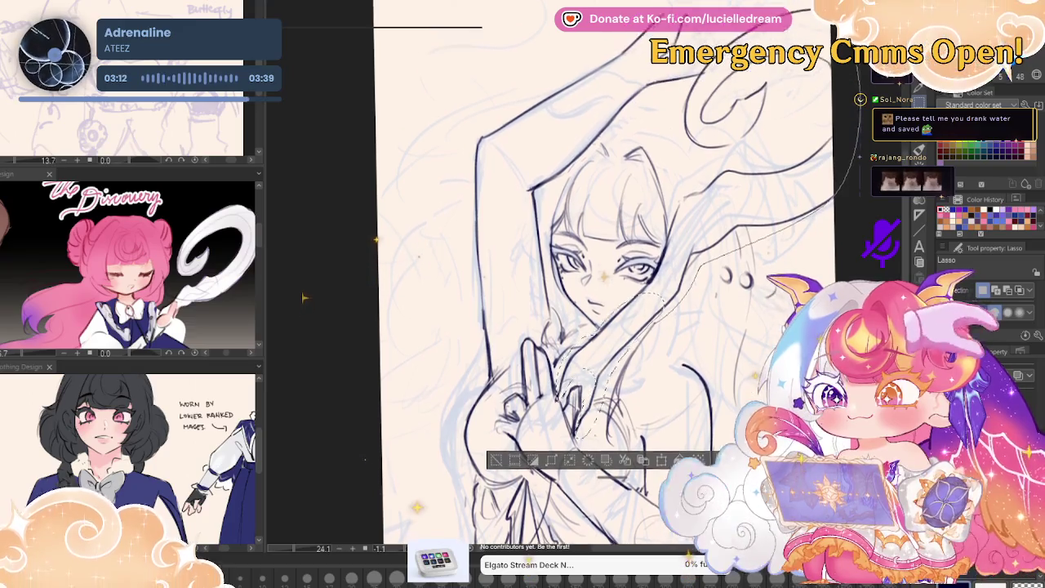
- Lasso the raised arm section beside the face and rotate it slightly clockwise
scroll(853, 155, up, 2)
mouse_move(688, 111)
mouse_down()
mouse_move(658, 302)
mouse_move(669, 274)
mouse_up()
key(ctrl+t)
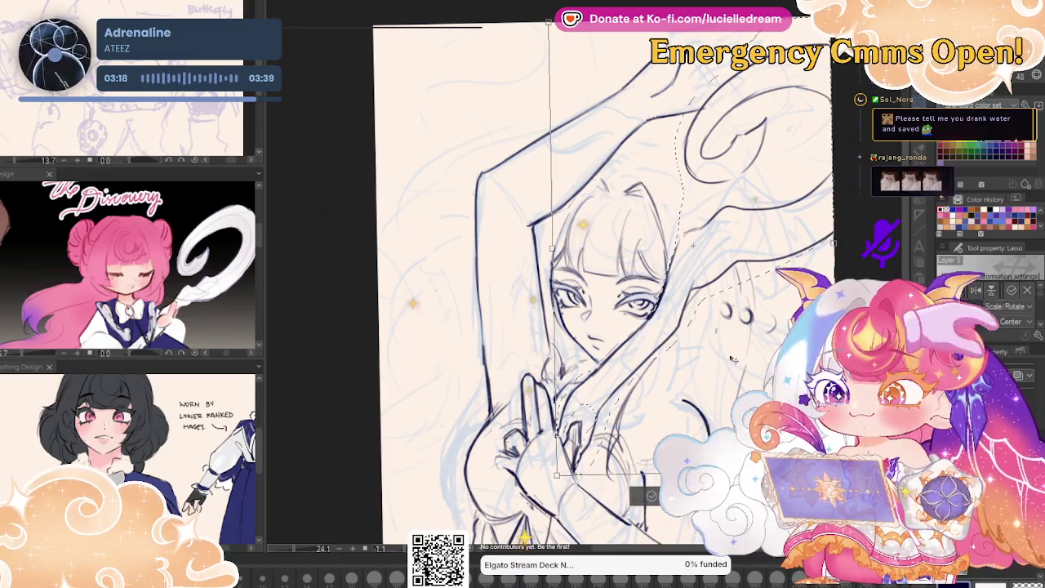
drag(365, 324, 348, 237)
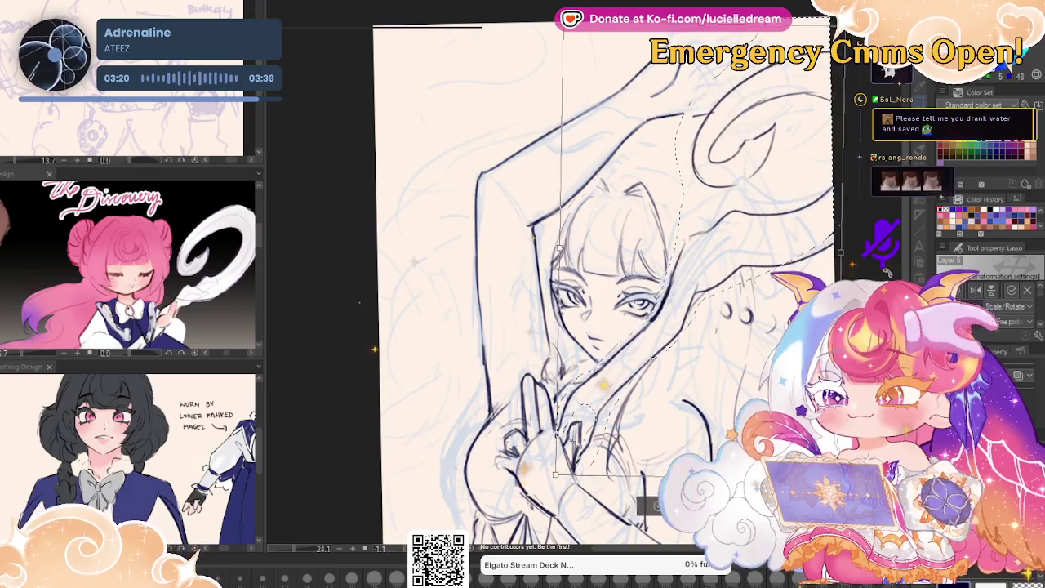
mouse_move(375, 296)
mouse_down()
mouse_move(376, 267)
mouse_move(303, 257)
mouse_up()
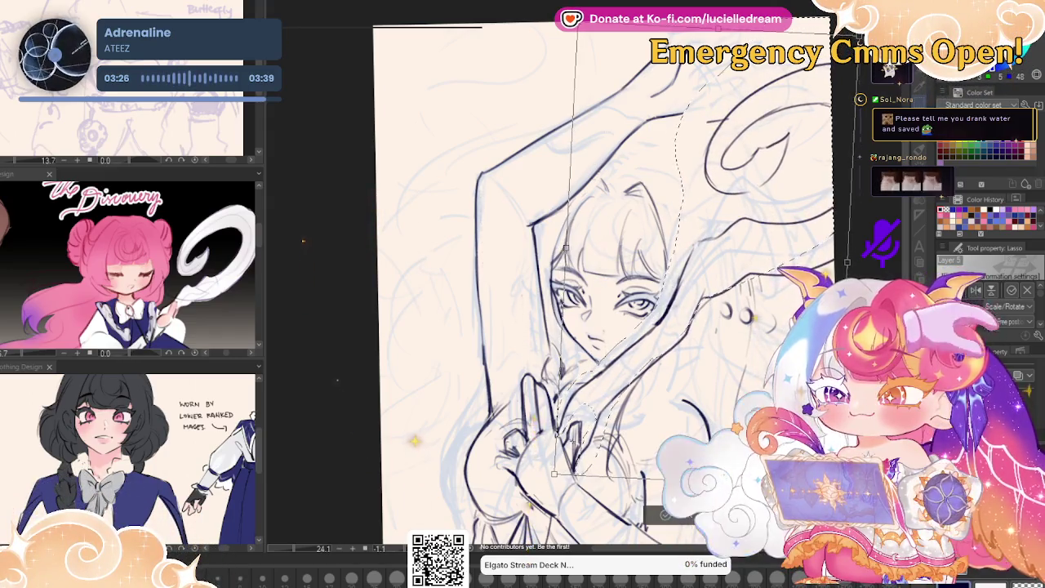
scroll(303, 258, down, 5)
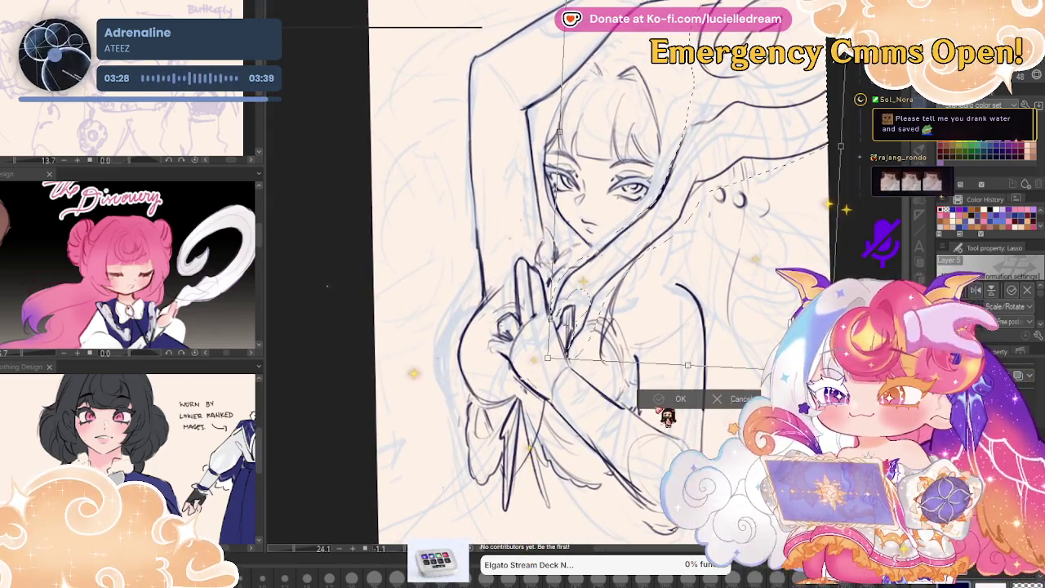
click(678, 398)
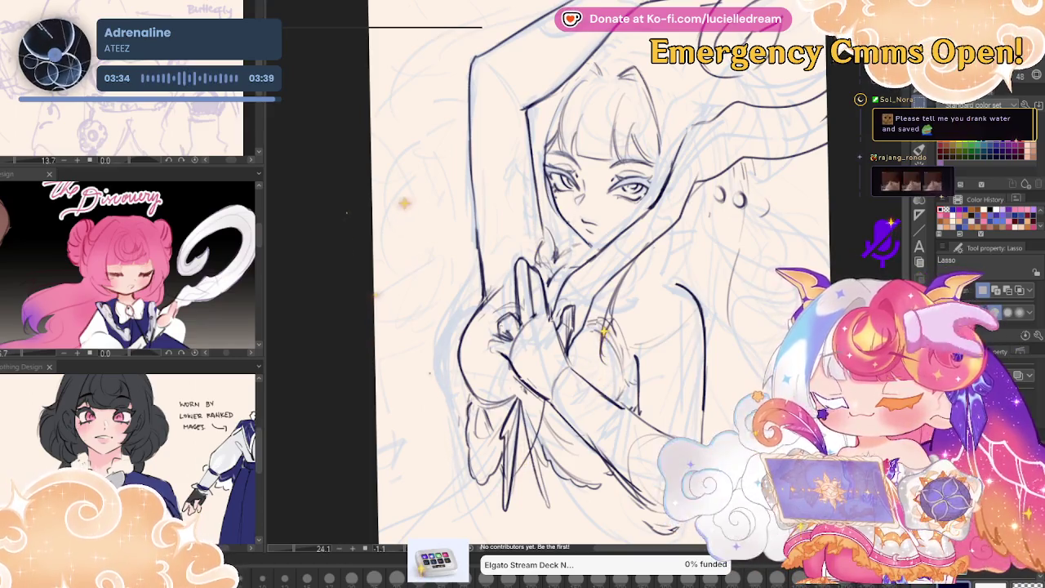
key(p)
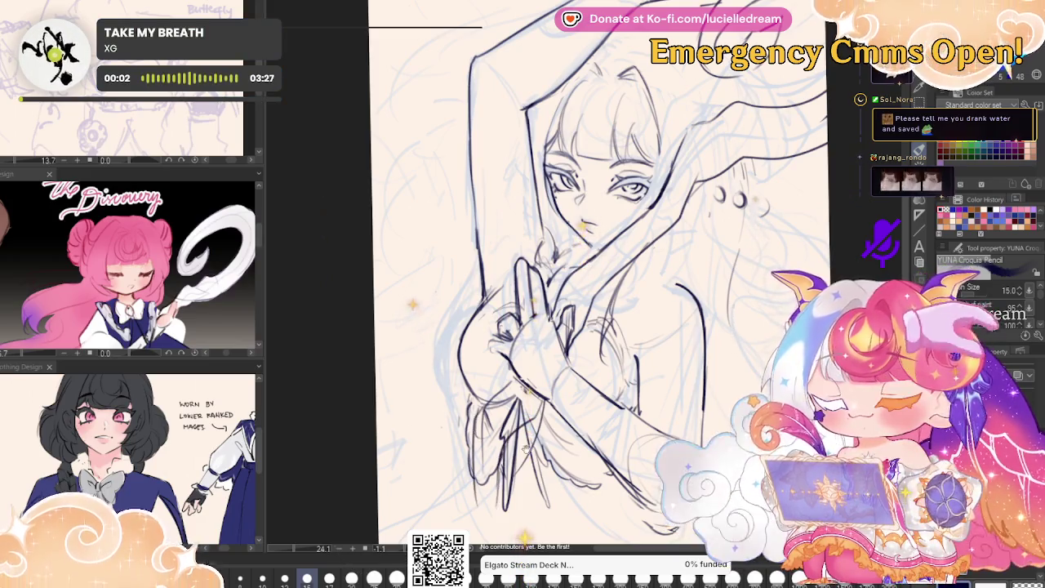
- Pan, zoom out and mirror the canvas to inspect the face and raised arm
scroll(604, 286, down, 2)
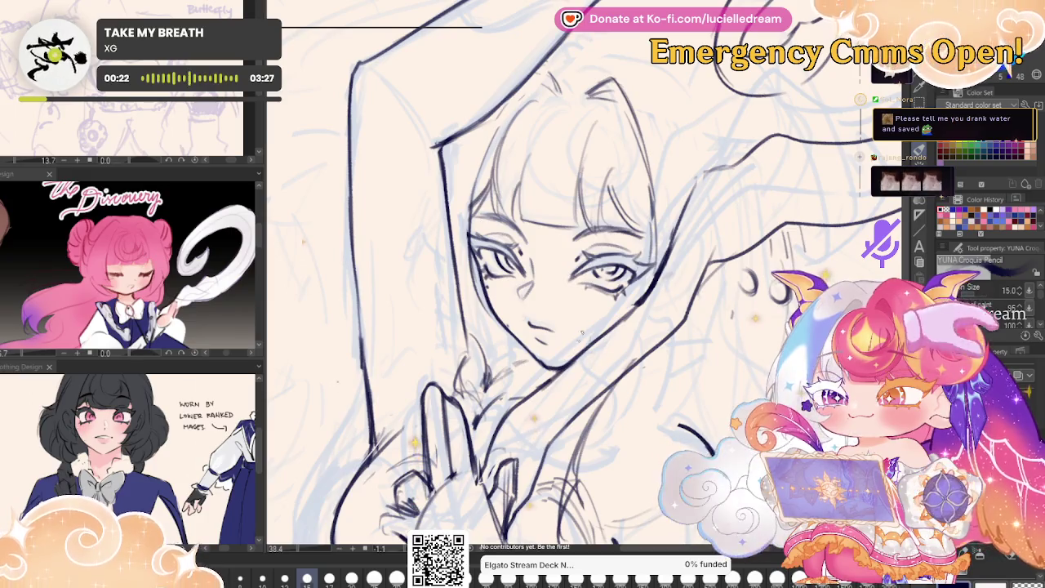
drag(555, 270, 540, 349)
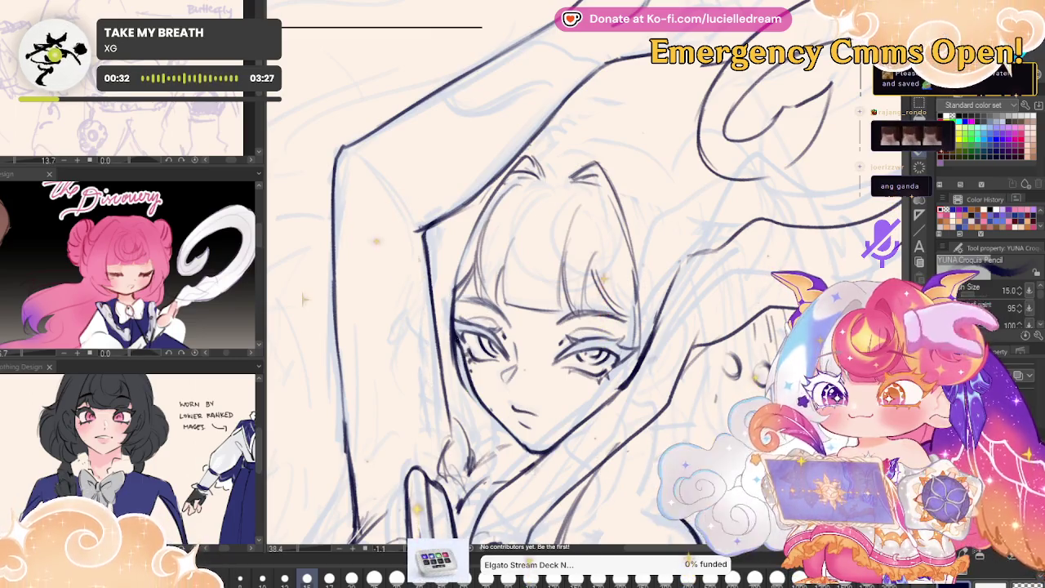
mouse_move(772, 303)
mouse_down()
mouse_move(747, 292)
mouse_move(777, 189)
mouse_up()
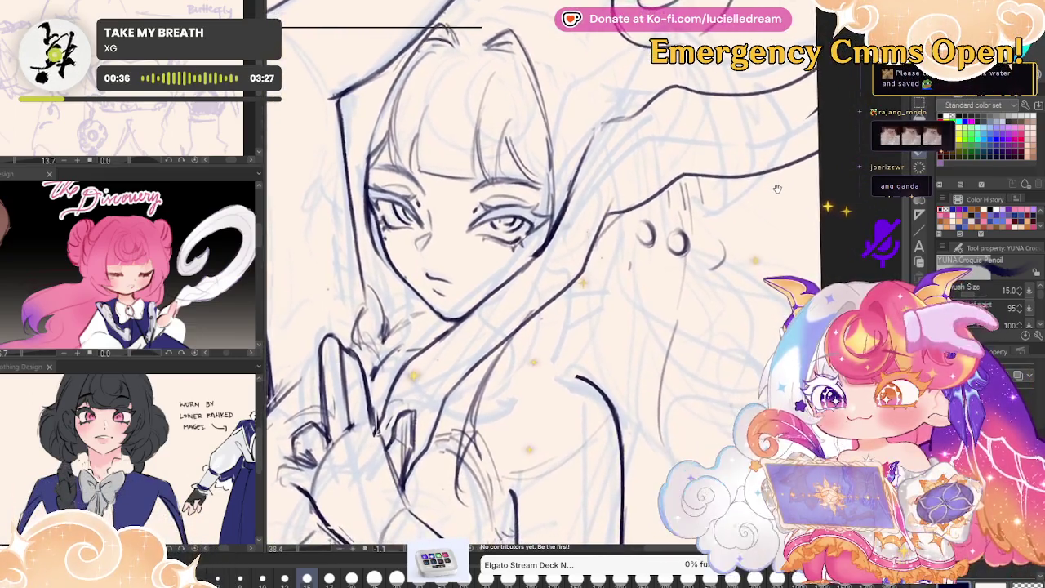
drag(777, 188, 697, 255)
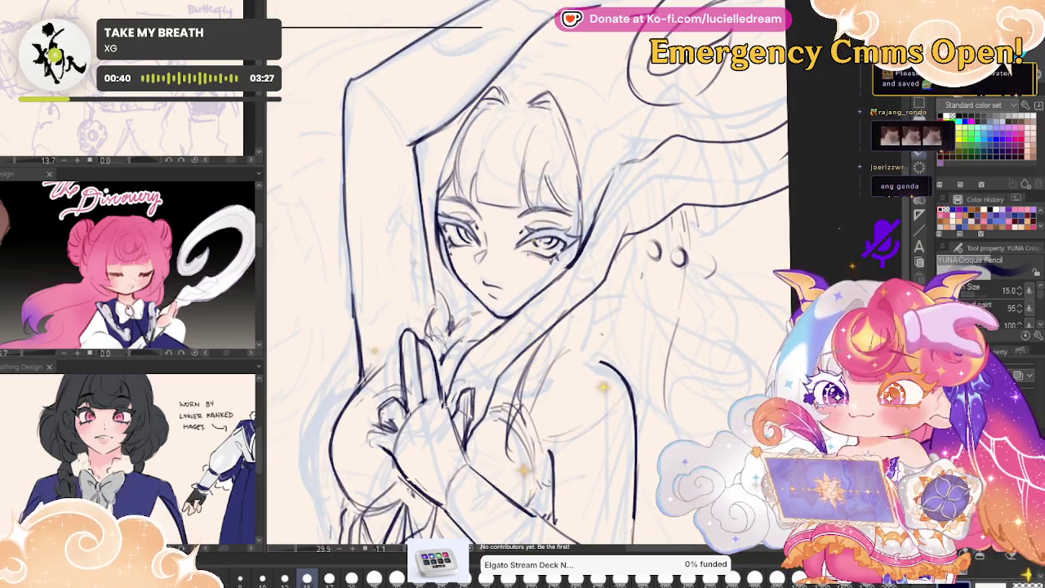
key(h)
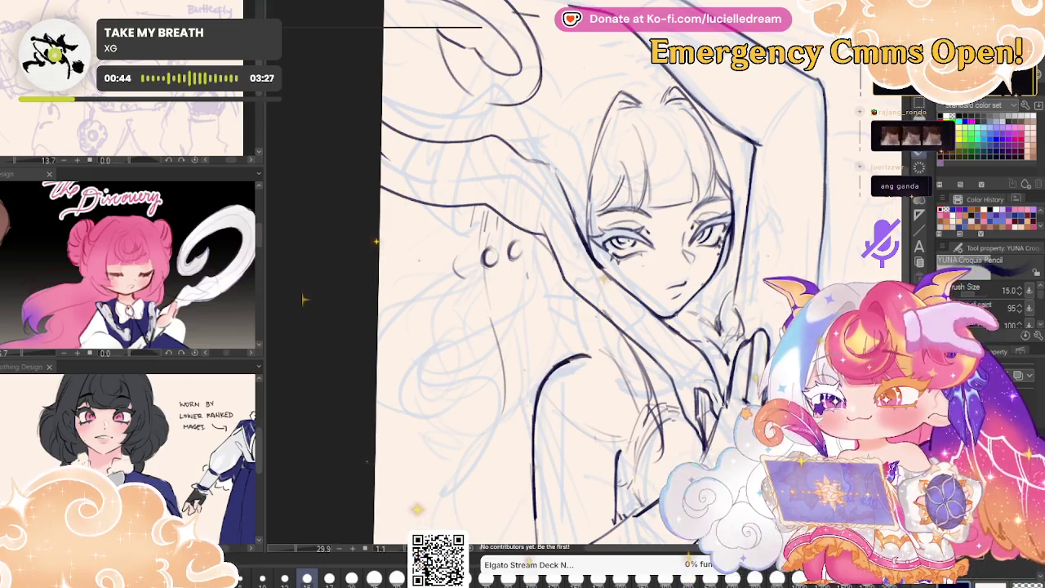
key(h)
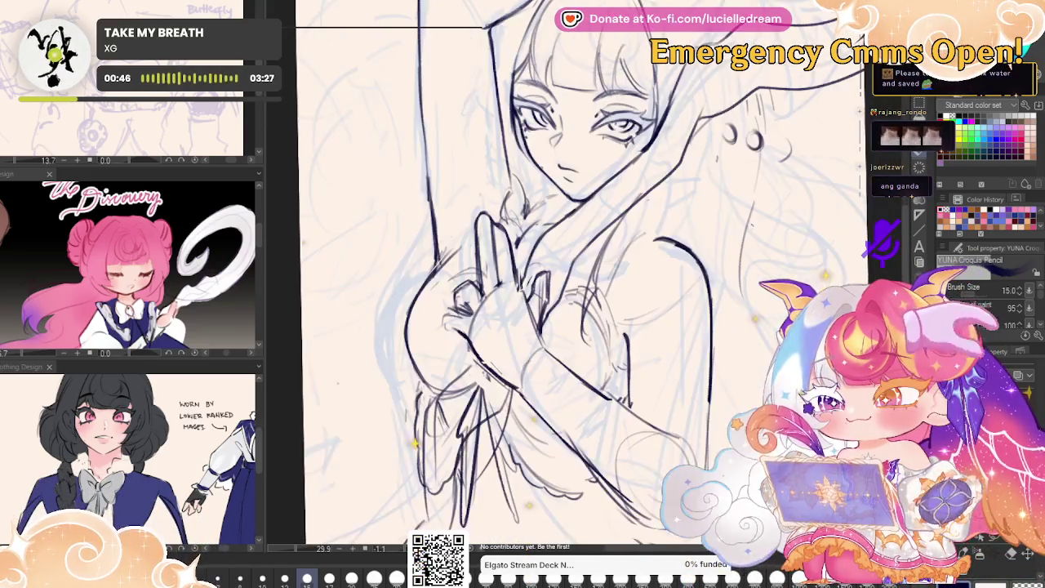
scroll(563, 278, right, 3)
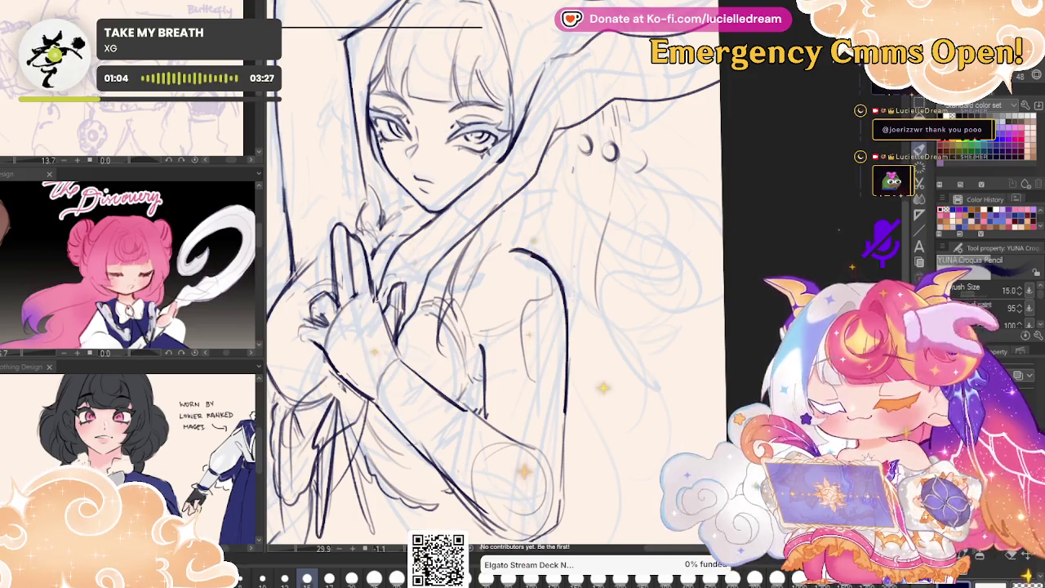
drag(490, 326, 575, 331)
drag(621, 286, 827, 232)
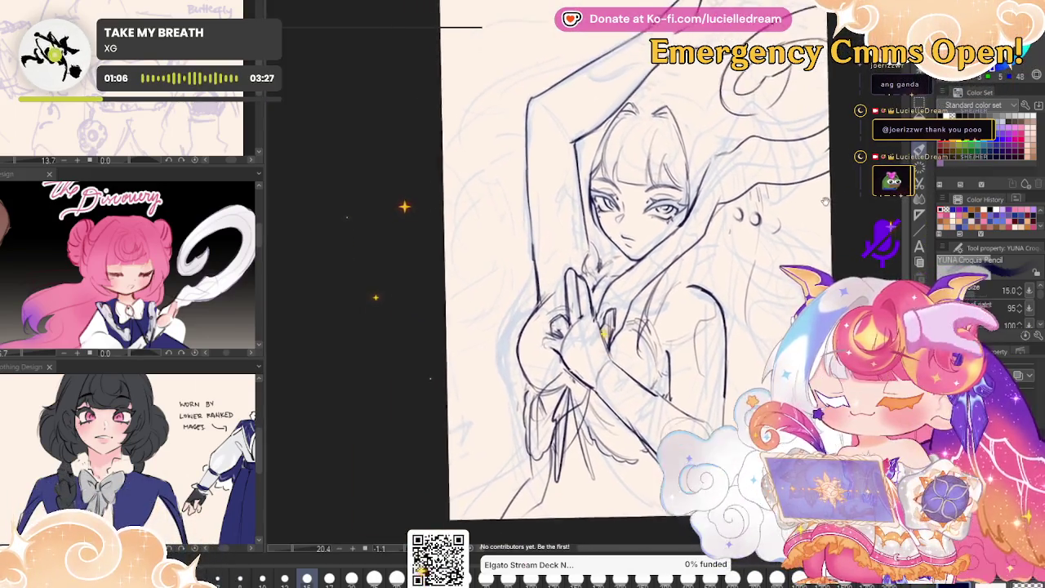
key(h)
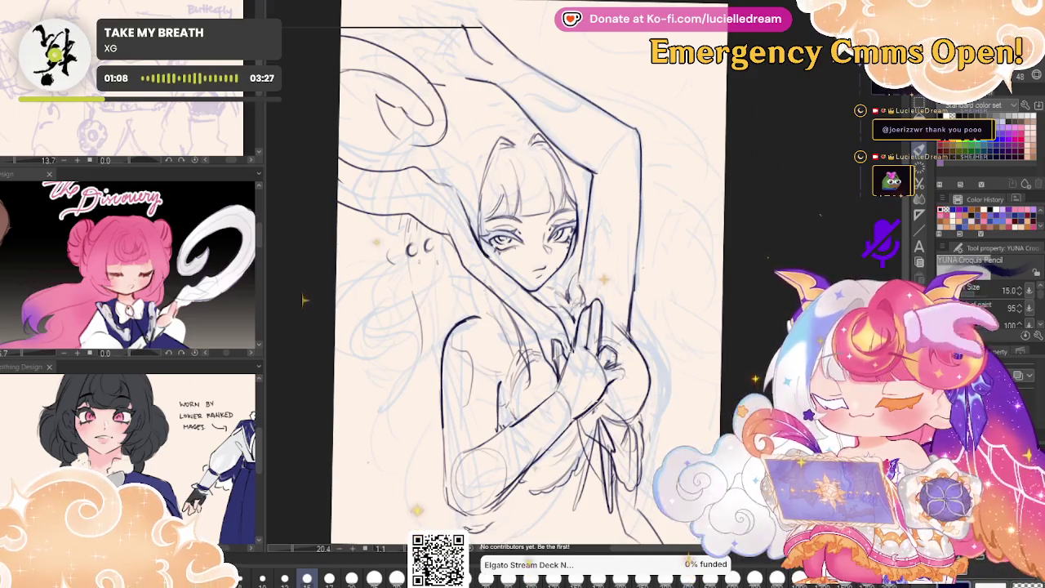
key(h)
key(v)
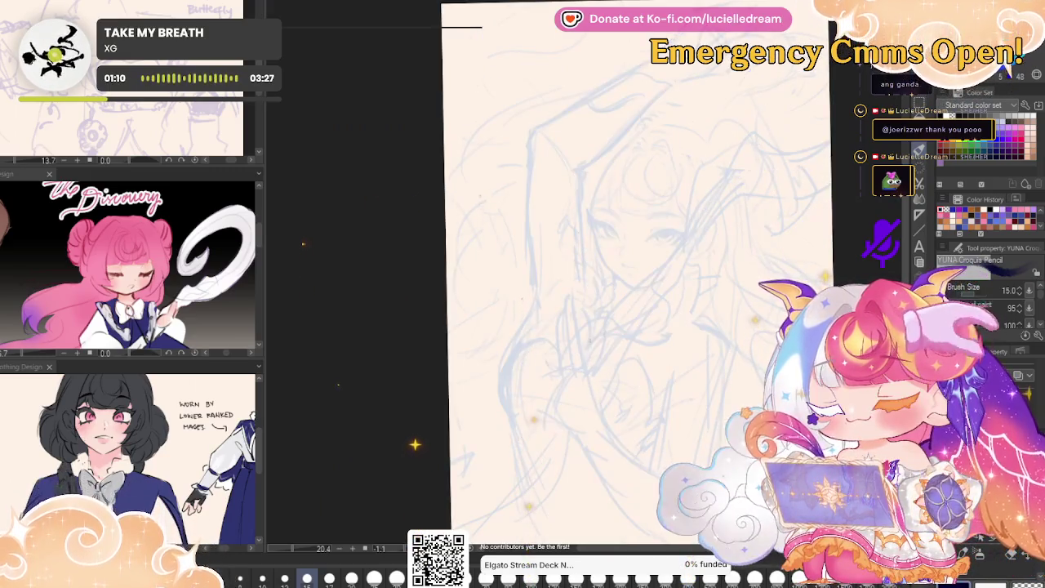
key(v)
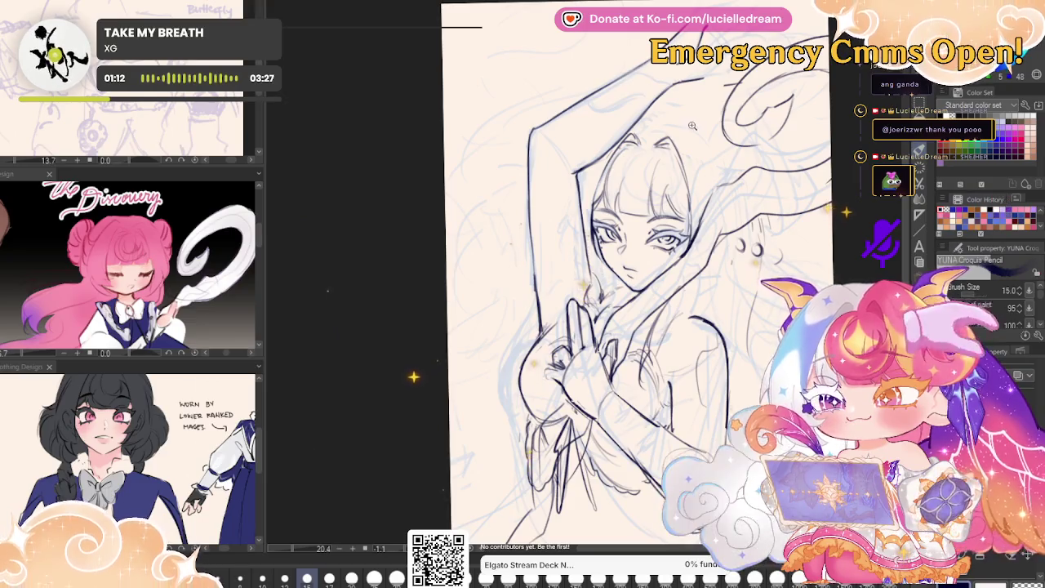
click(690, 125)
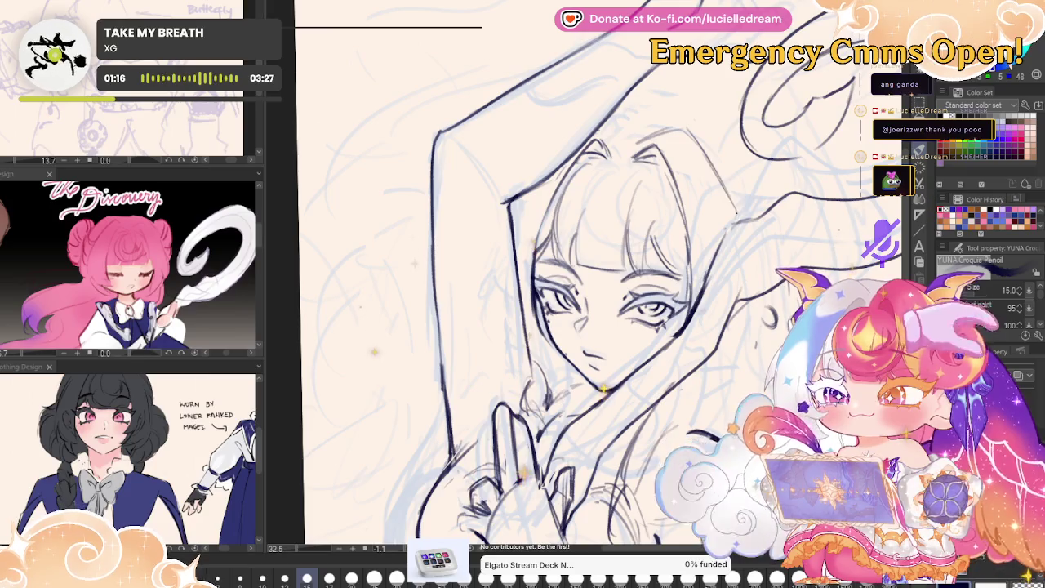
- Remove the small 'c c' marks beside the face, checking them in mirrored view
key(h)
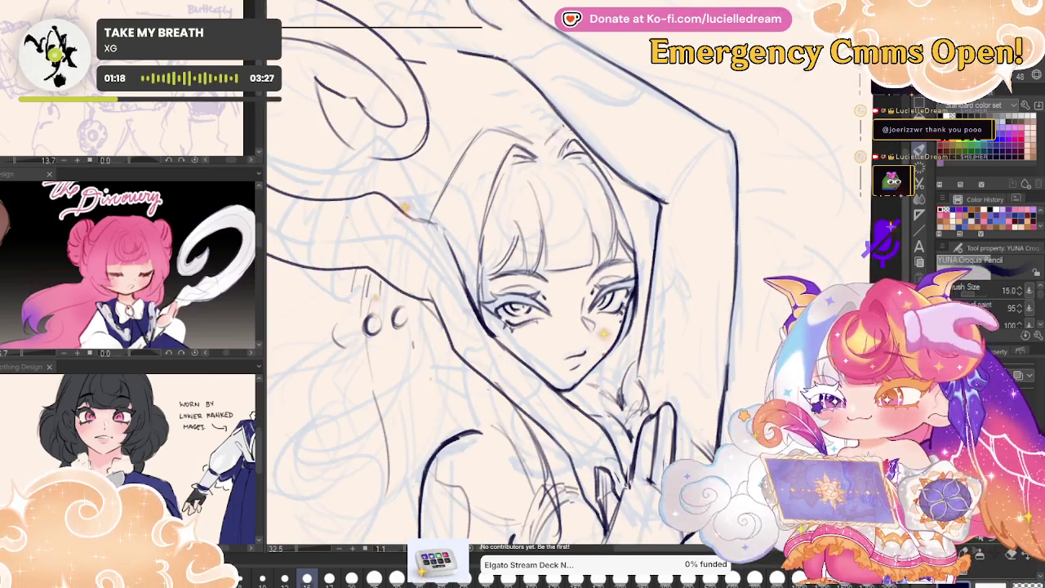
key(ctrl+z)
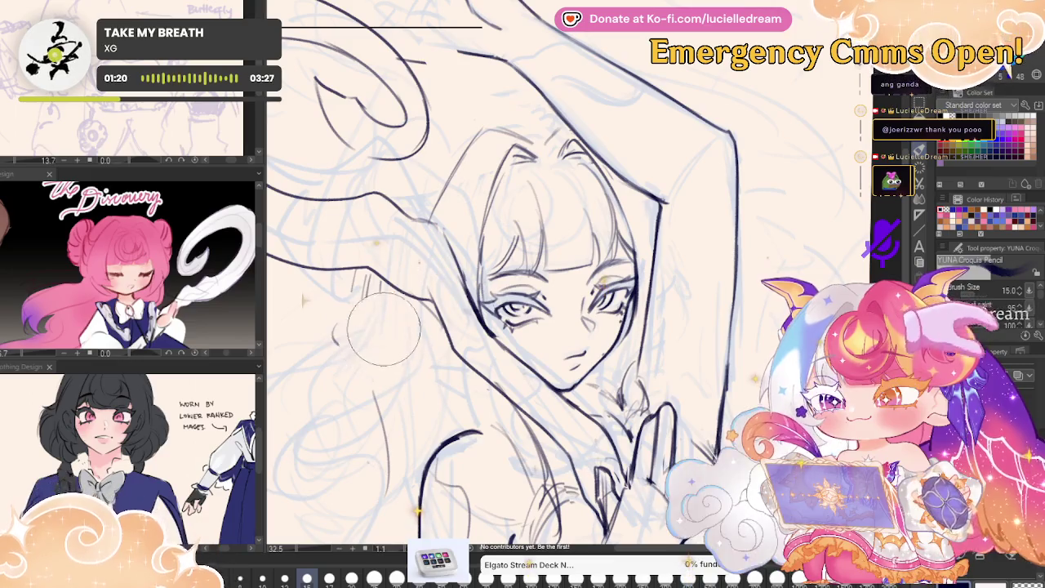
key(h)
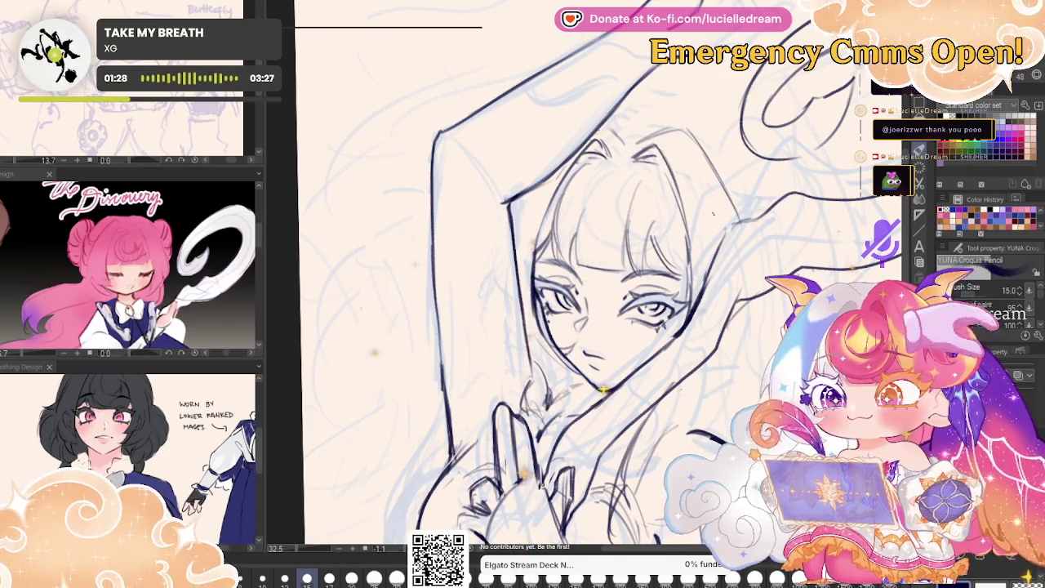
key(h)
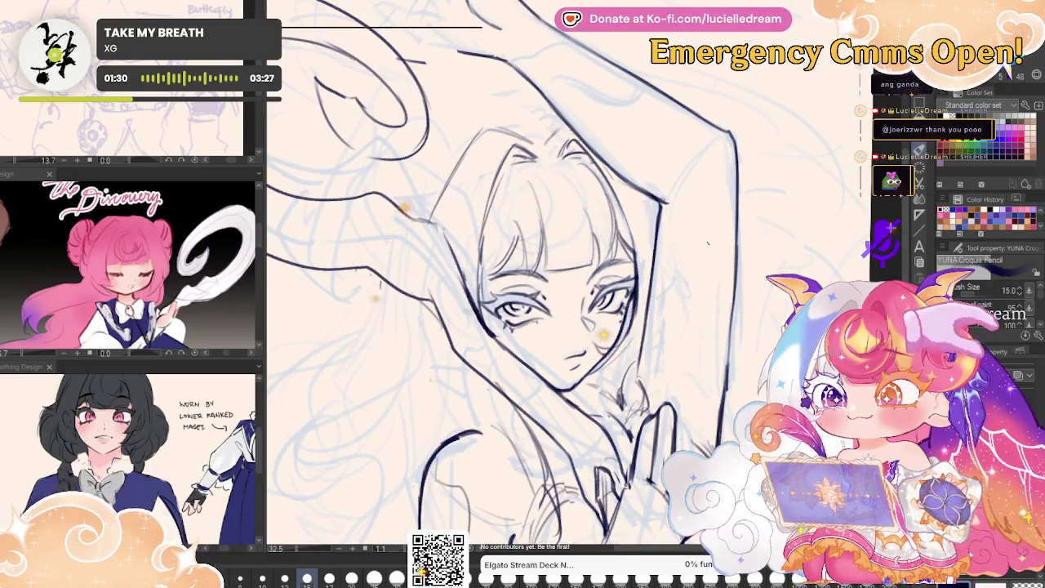
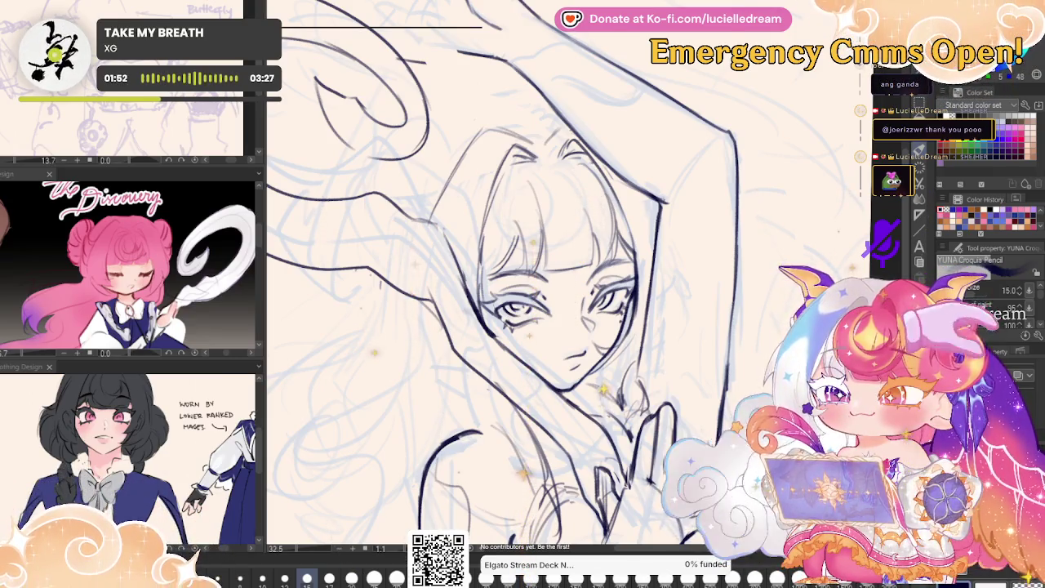
- Mirror the canvas, zoom in on the face, and sketch strokes over the clasped hands
key(h)
drag(725, 224, 689, 211)
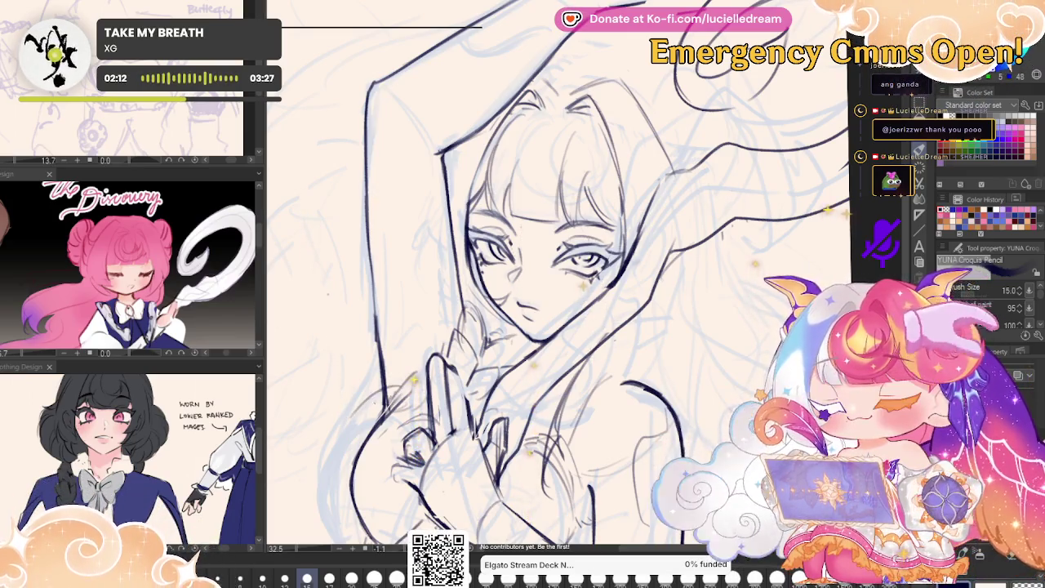
mouse_move(753, 272)
mouse_down()
mouse_move(835, 167)
mouse_move(854, 171)
mouse_up()
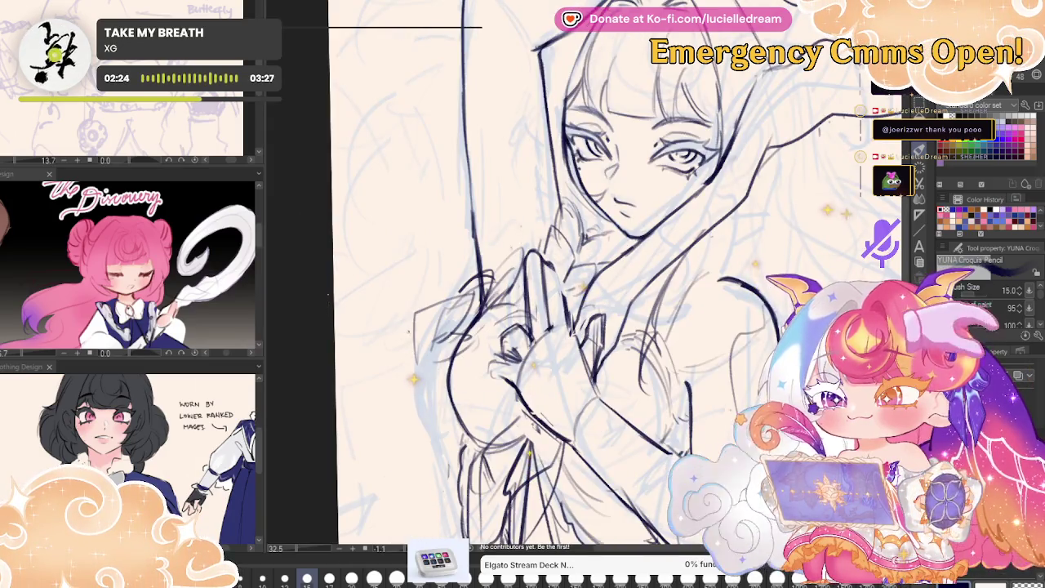
drag(412, 339, 390, 382)
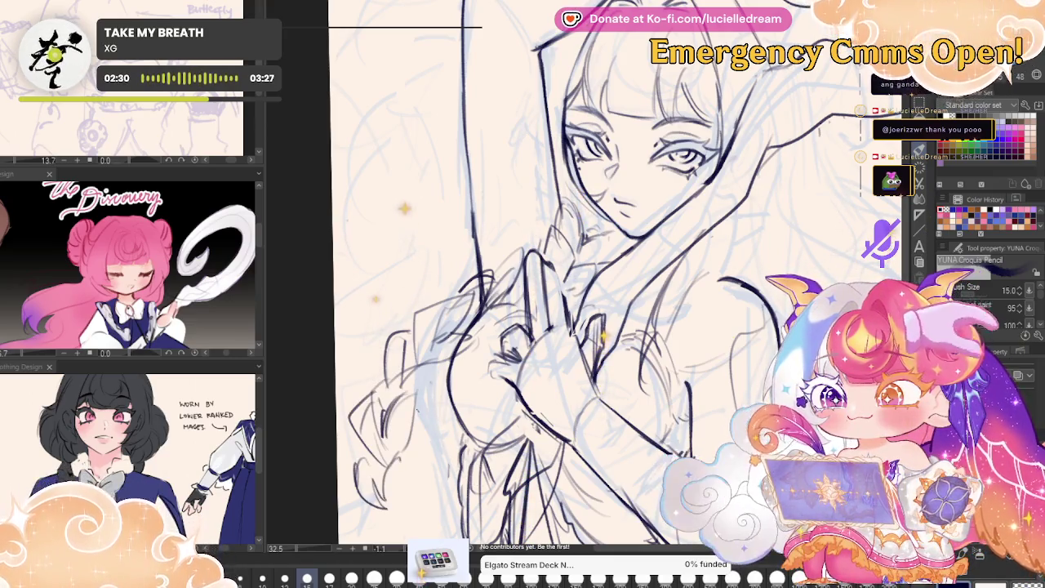
scroll(303, 302, down, 3)
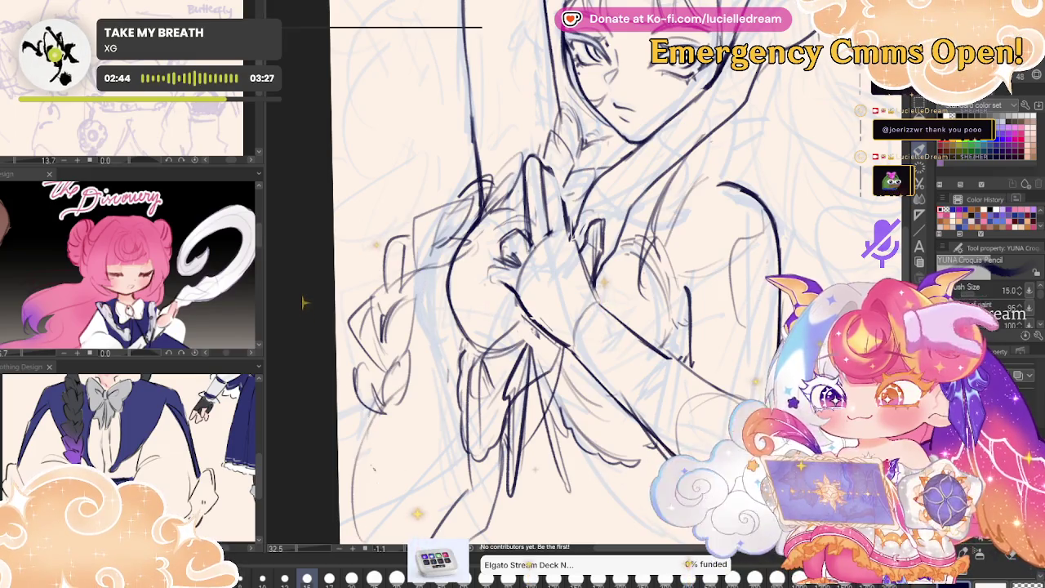
scroll(303, 278, down, 3)
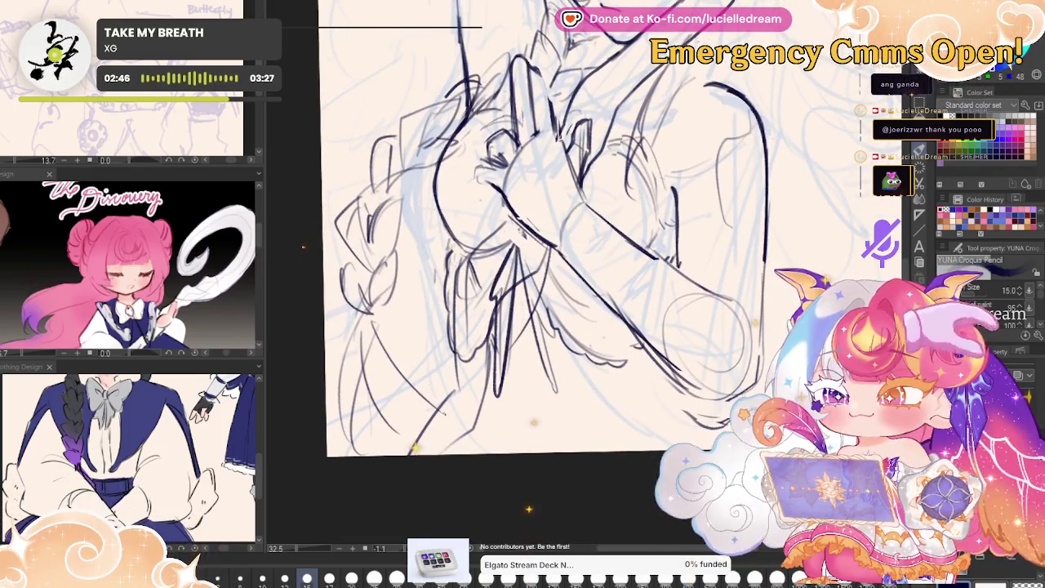
- On the mirrored view, ink the curving shoulder lines and the left arm curve
mouse_move(303, 231)
mouse_down()
mouse_move(755, 303)
mouse_move(710, 292)
mouse_up()
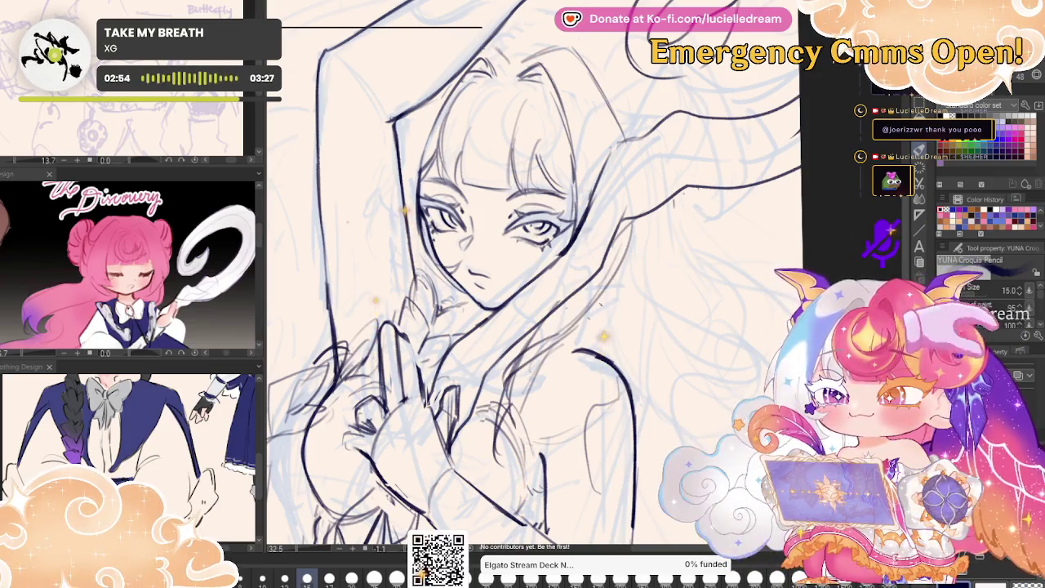
key(h)
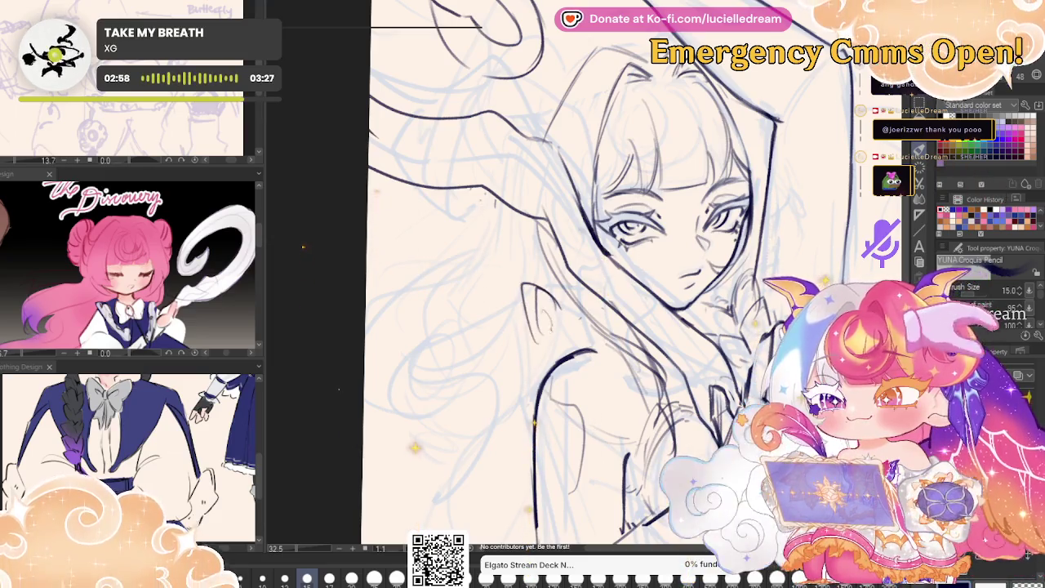
drag(534, 364, 377, 441)
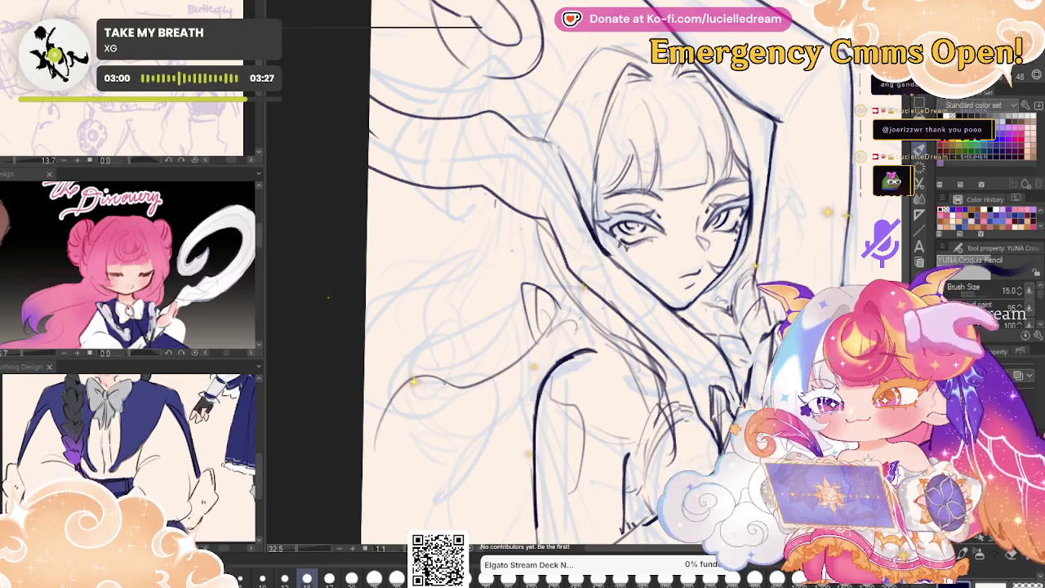
mouse_move(836, 242)
mouse_down()
mouse_move(751, 196)
mouse_move(759, 99)
mouse_up()
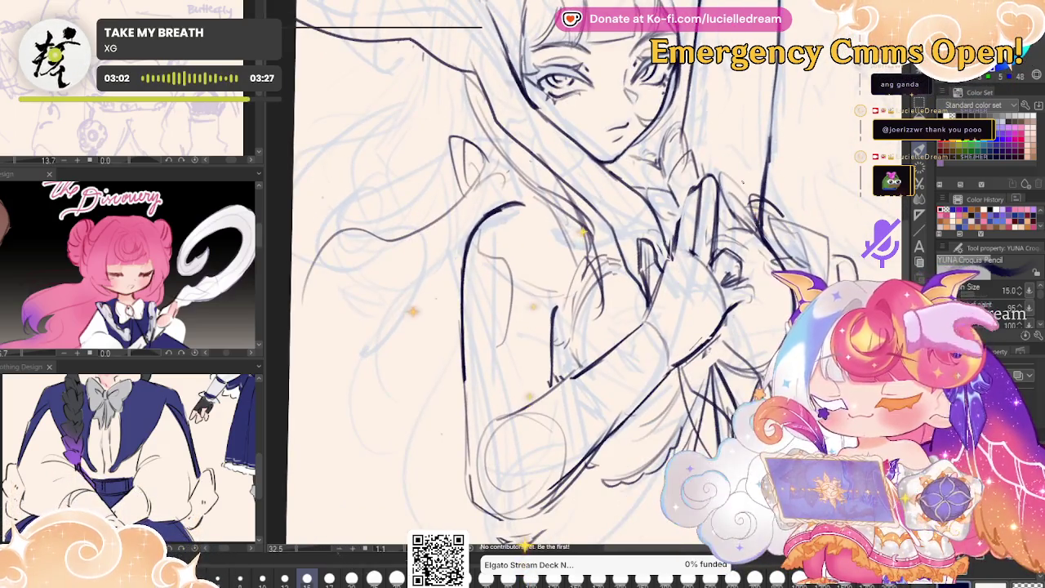
drag(294, 200, 416, 254)
drag(431, 347, 319, 432)
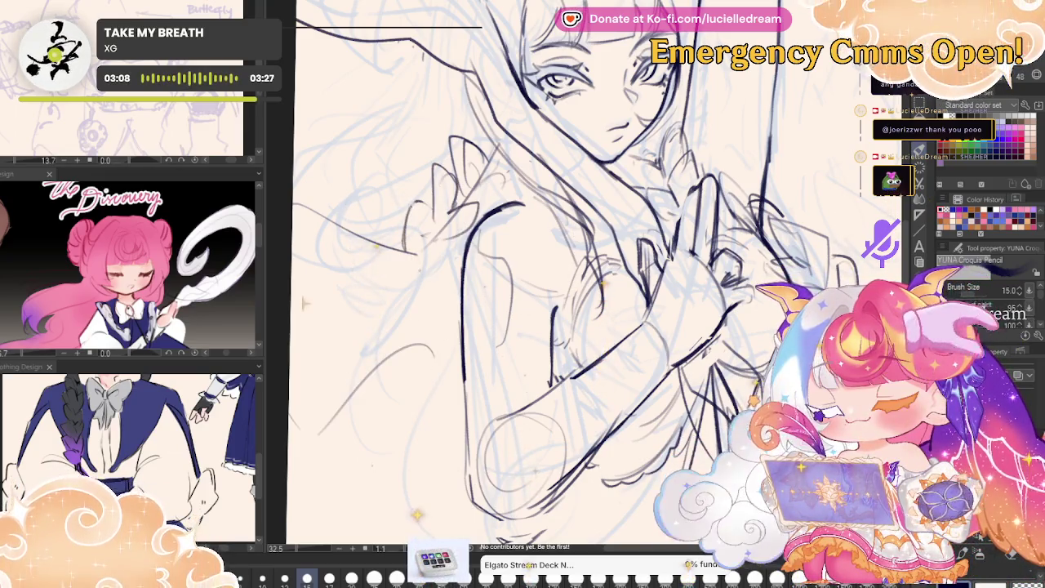
- Ink a short sleeve stroke, flip back, and add a stroke on the right shoulder
drag(459, 230, 421, 243)
key(h)
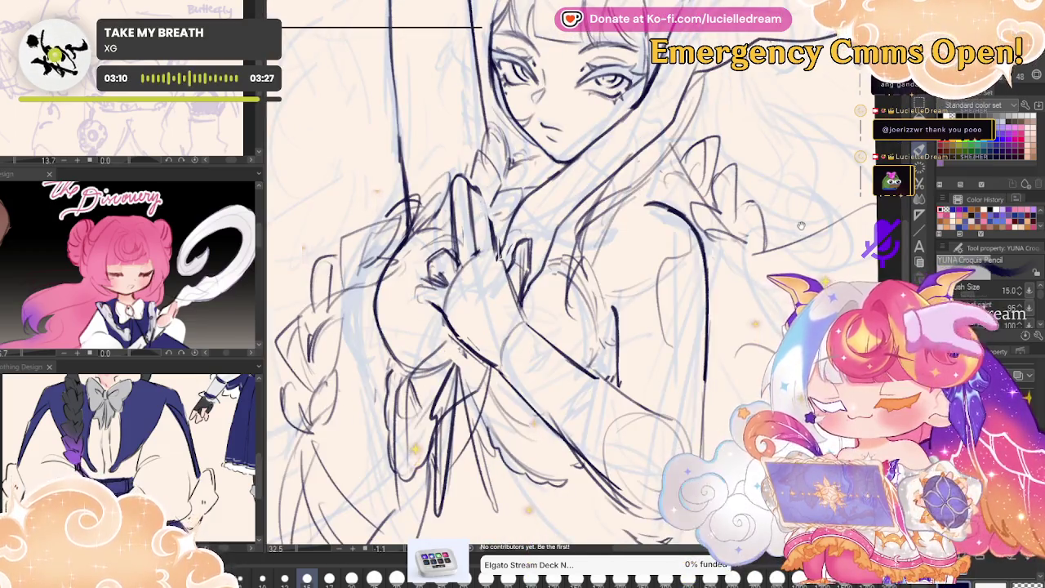
drag(761, 202, 798, 237)
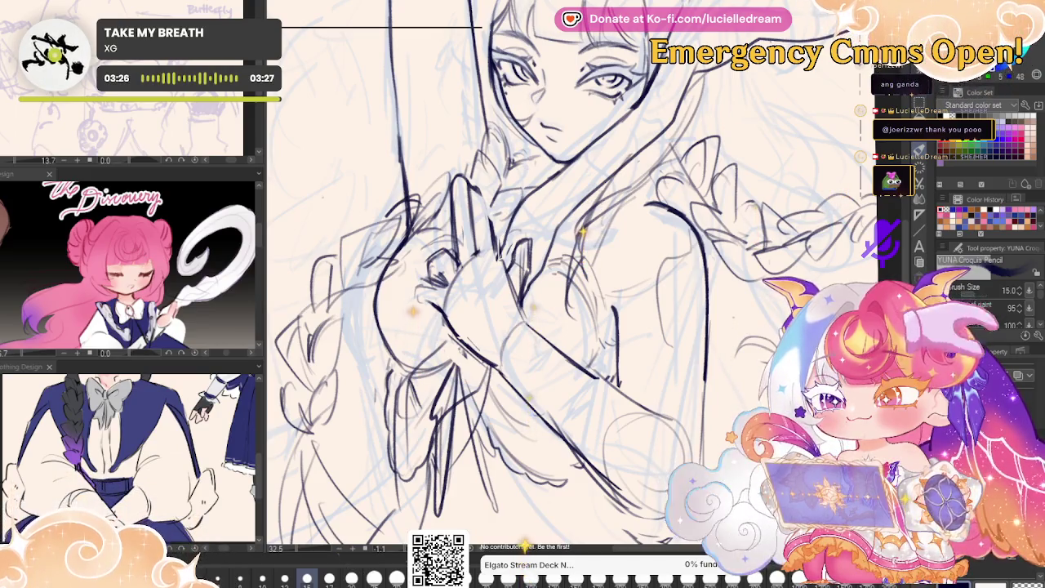
scroll(571, 286, down, 3)
scroll(678, 245, up, 2)
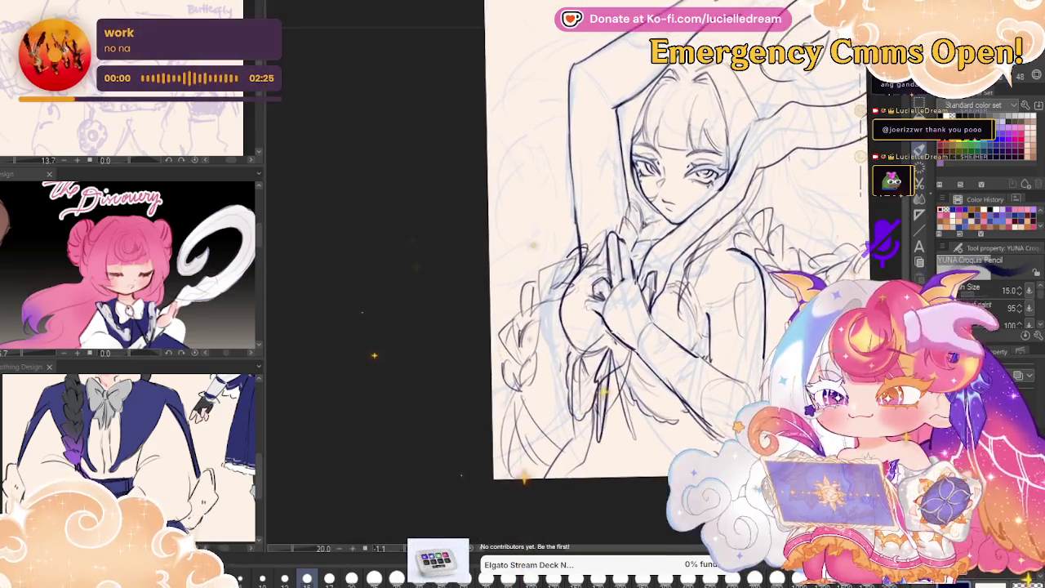
- Flip the view back and forth to compare, then save the drawing with Ctrl+S
scroll(653, 245, up, 1)
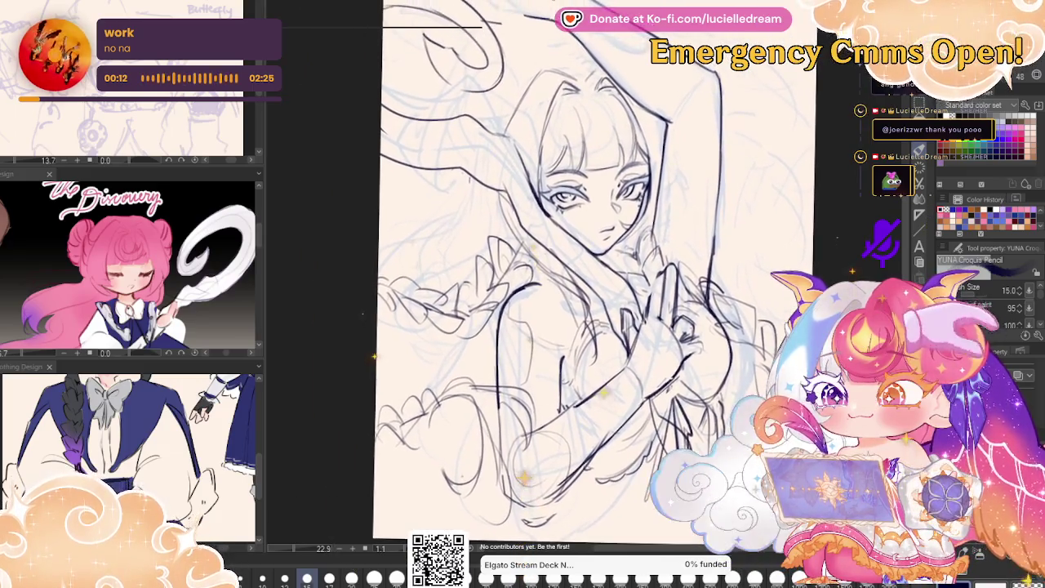
key(h)
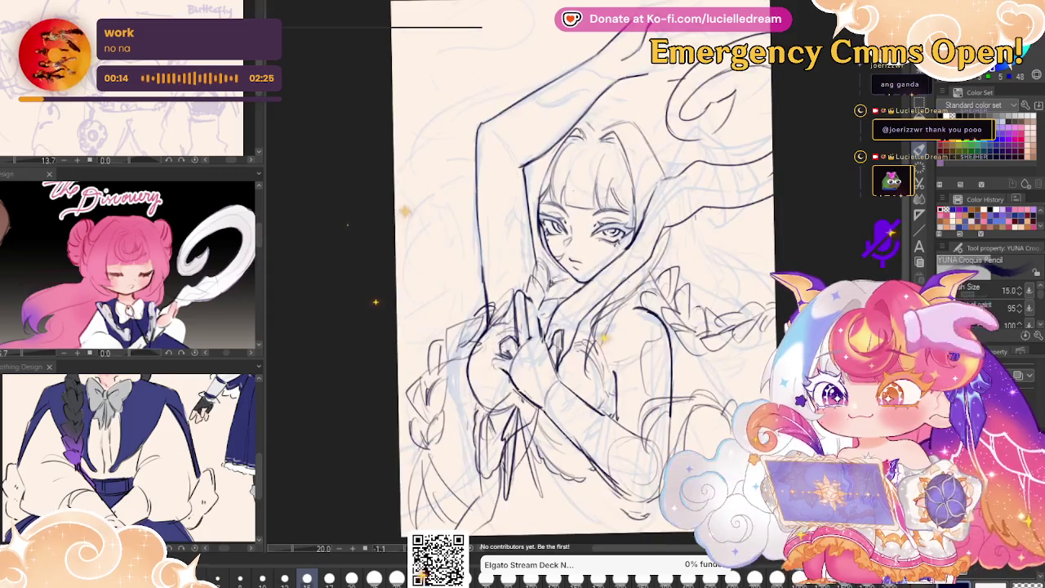
key(h)
key(h)
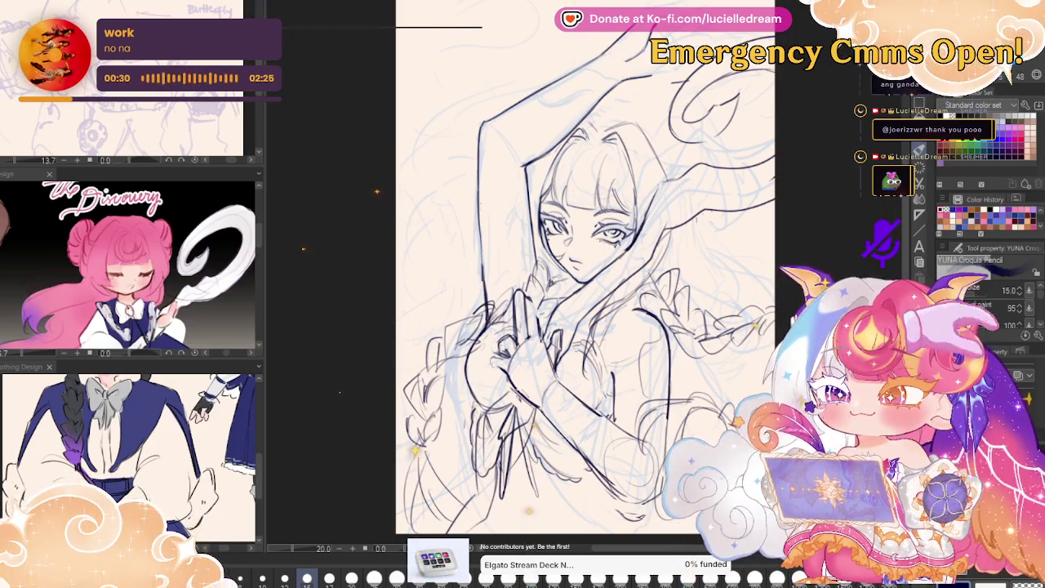
key(ctrl+s)
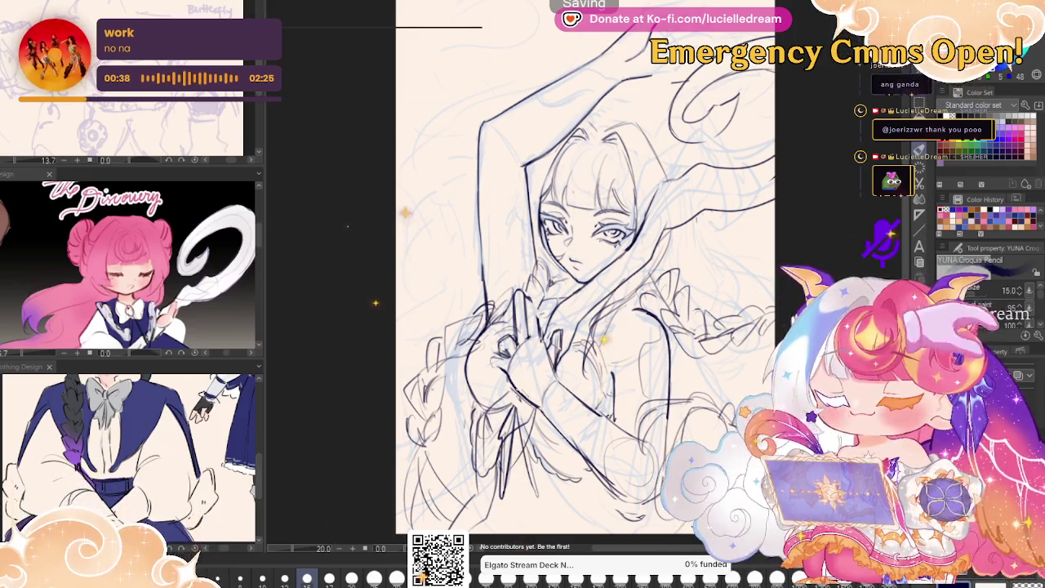
- Sketch several faint arcs near the canvas top-left
mouse_move(835, 329)
mouse_down()
mouse_move(489, 329)
mouse_move(783, 327)
mouse_up()
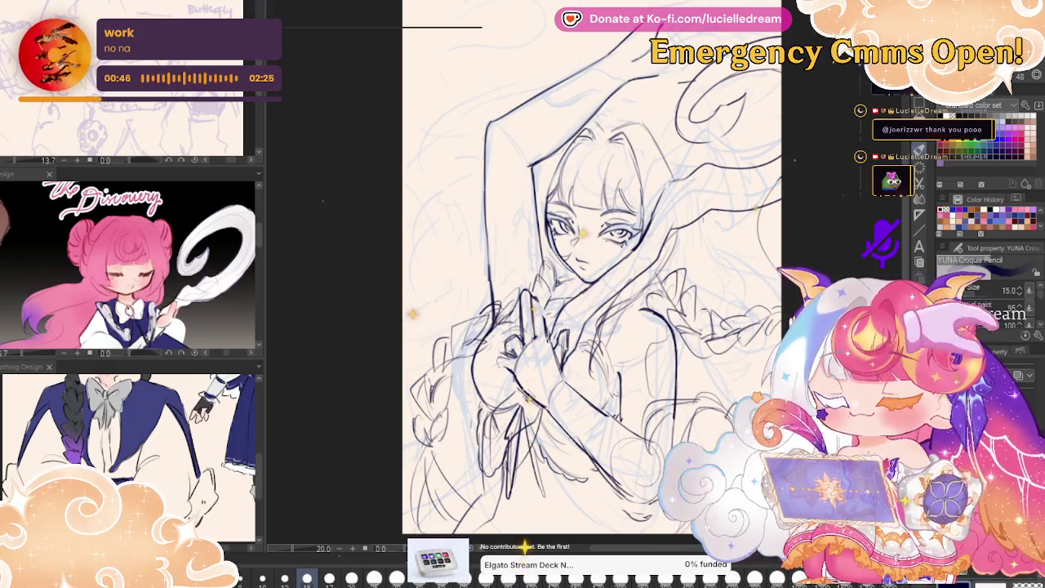
drag(555, 18, 405, 88)
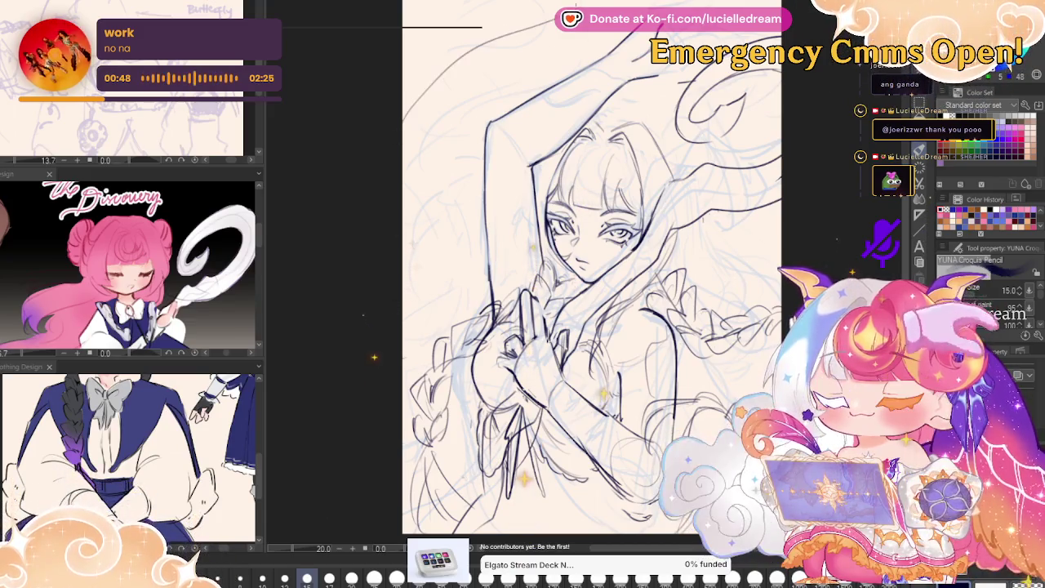
drag(681, 8, 727, 31)
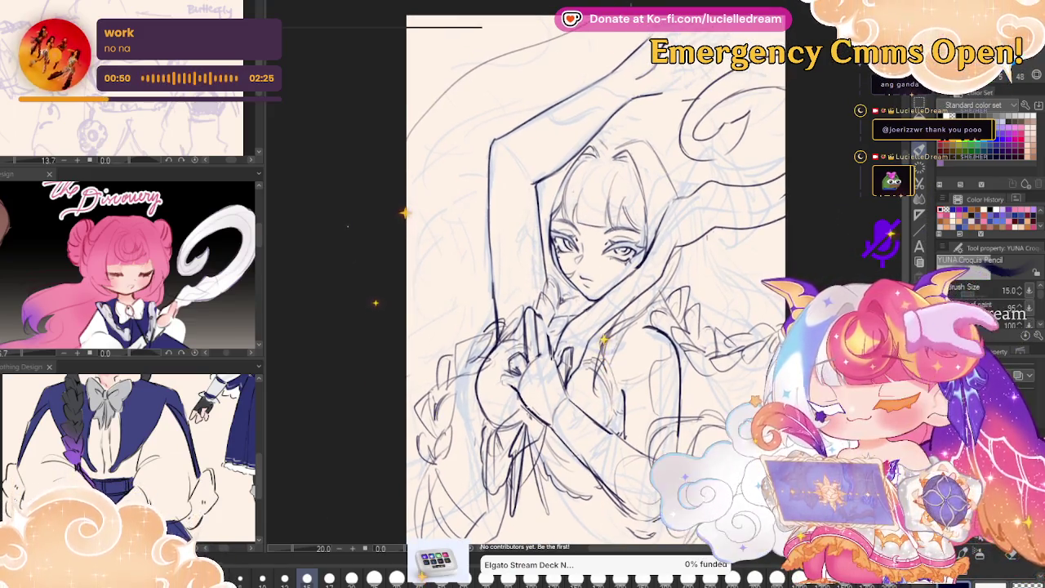
drag(616, 31, 421, 111)
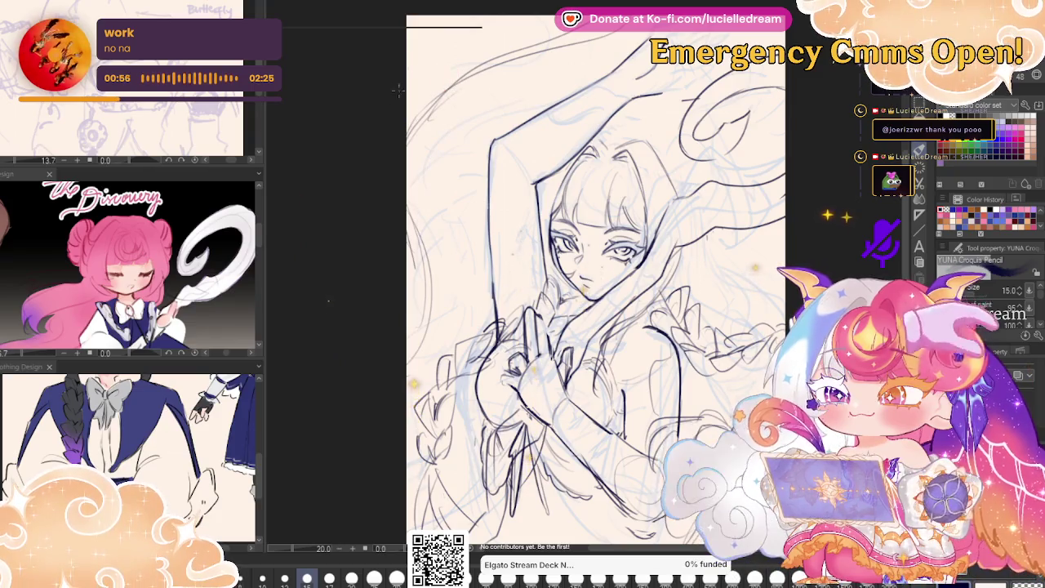
drag(492, 35, 408, 66)
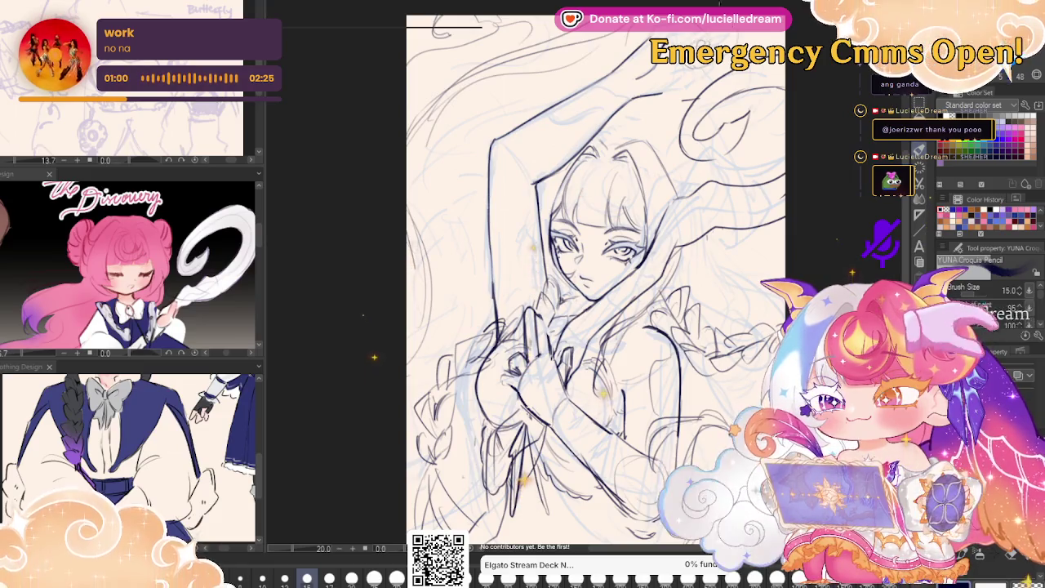
- Check proportions mirrored, then zoom to the raised arm and ink strokes across it
key(h)
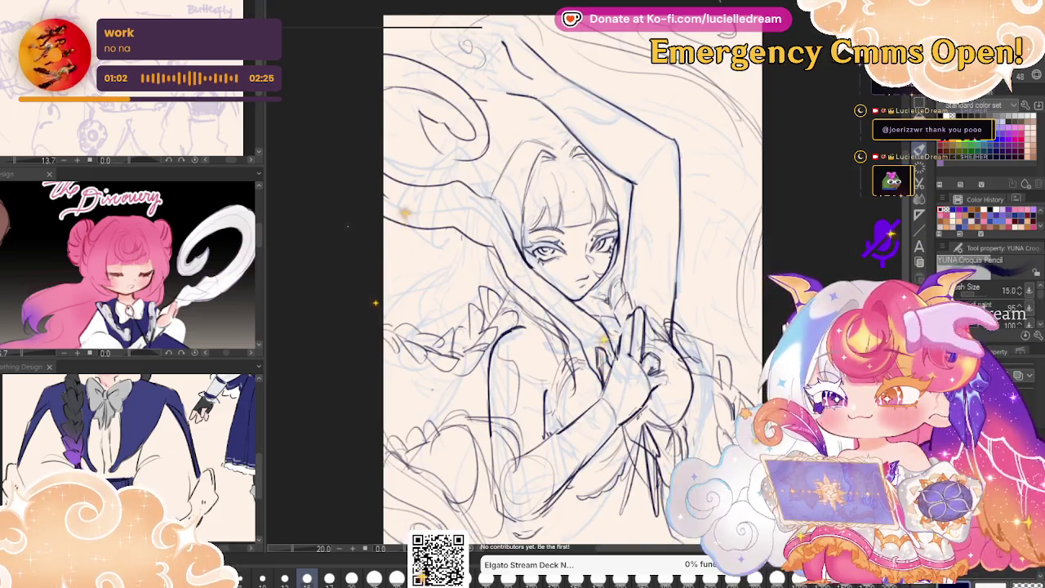
key(h)
scroll(608, 101, up, 3)
scroll(608, 101, up, 2)
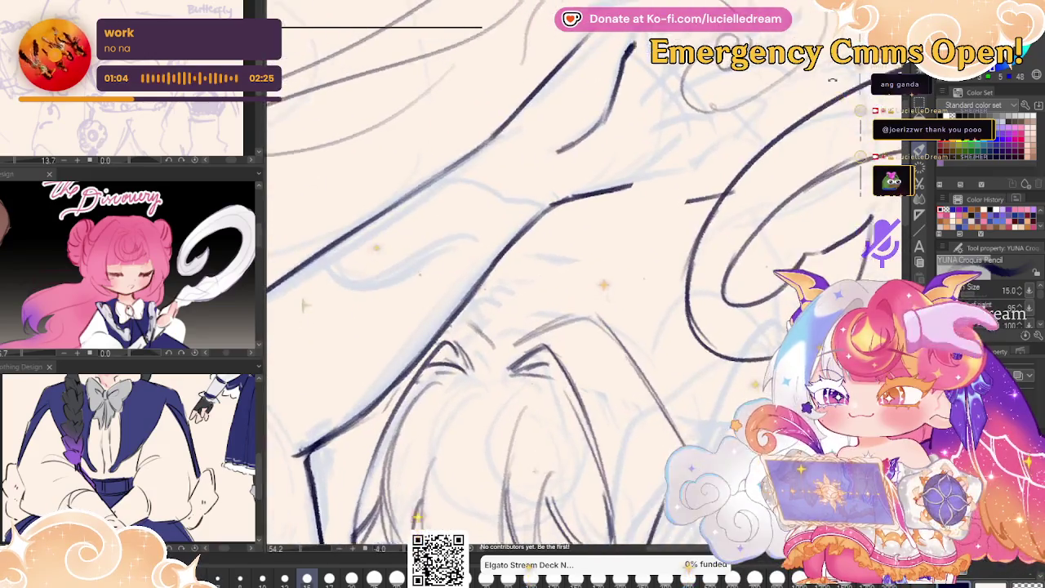
scroll(609, 101, up, 2)
scroll(608, 102, up, 2)
drag(609, 101, 645, 215)
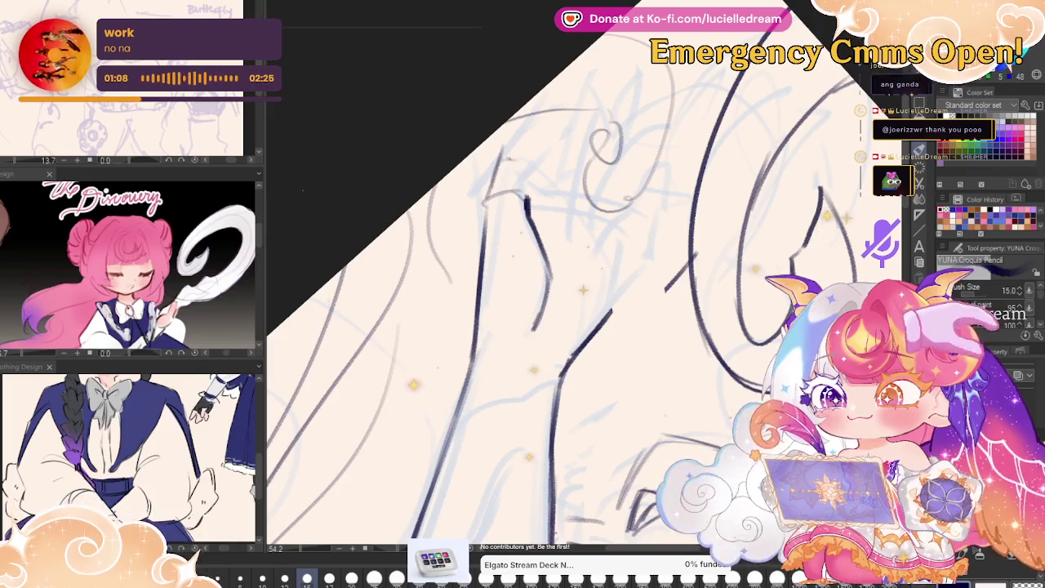
mouse_move(504, 154)
mouse_down()
mouse_move(560, 121)
mouse_move(542, 158)
mouse_up()
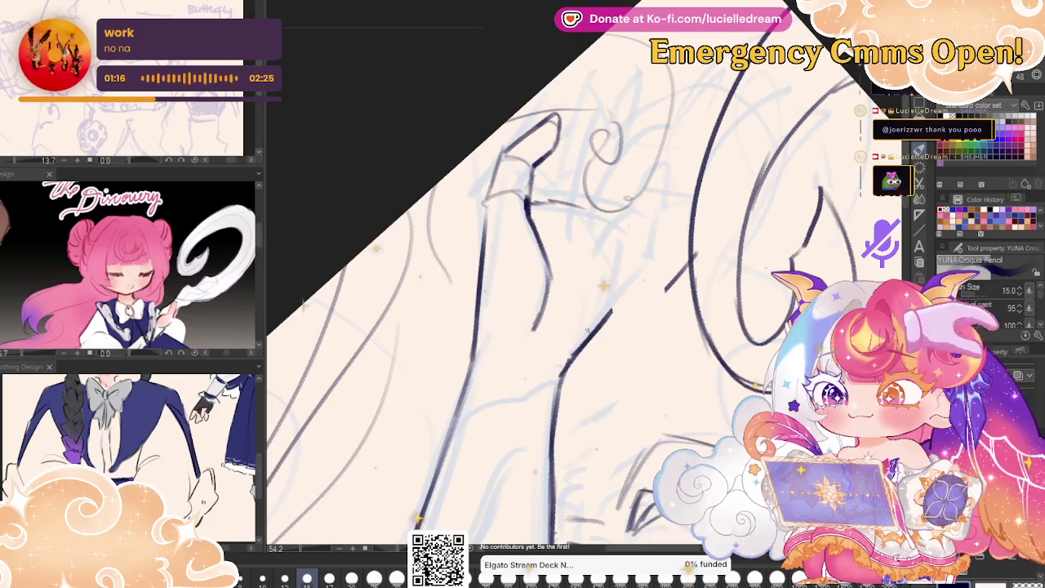
drag(573, 359, 630, 309)
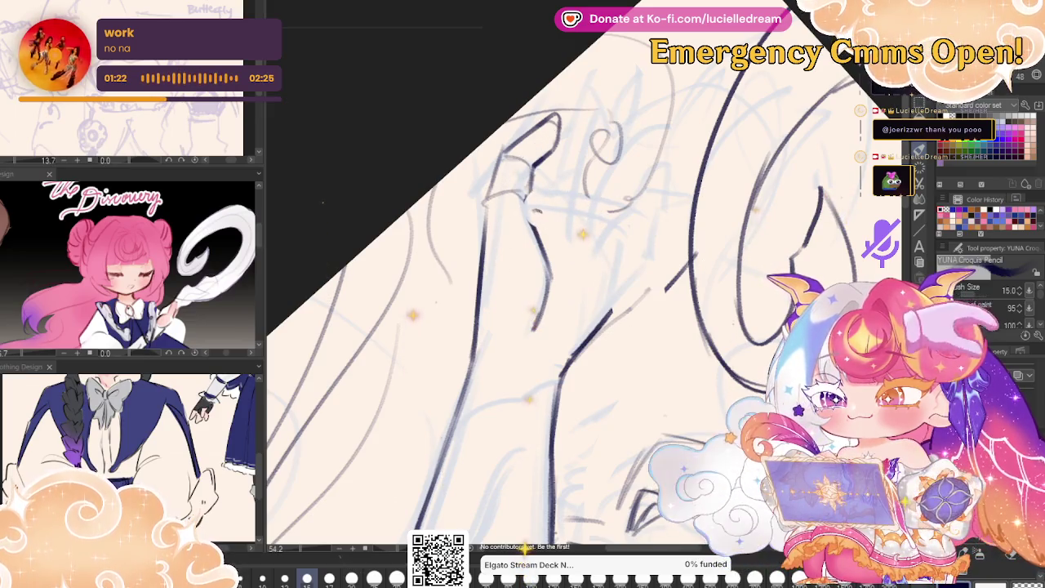
drag(529, 209, 603, 222)
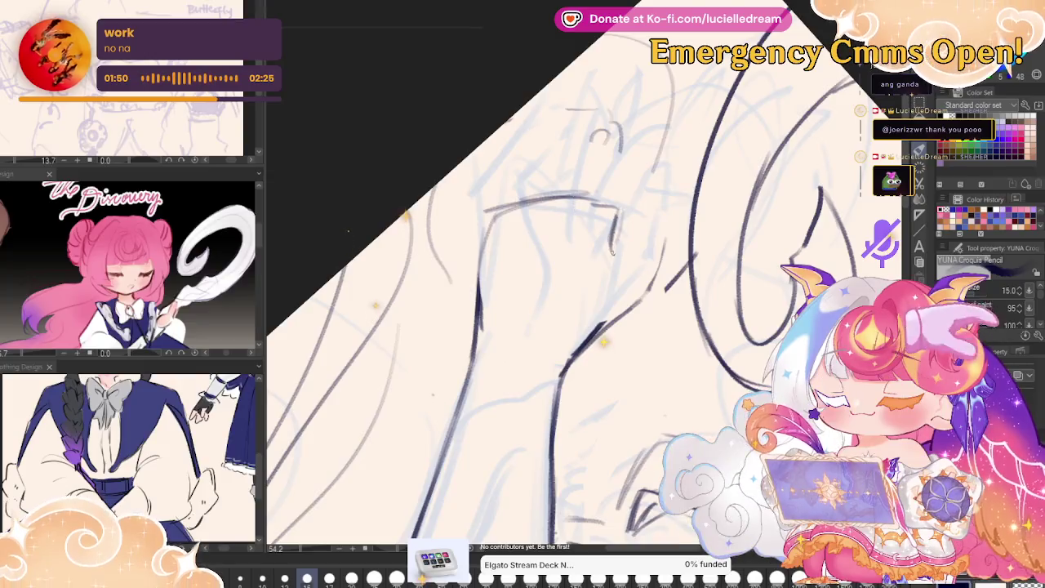
- Darken the raised hand's side and left outlines and thicken its top curve
drag(584, 267, 555, 332)
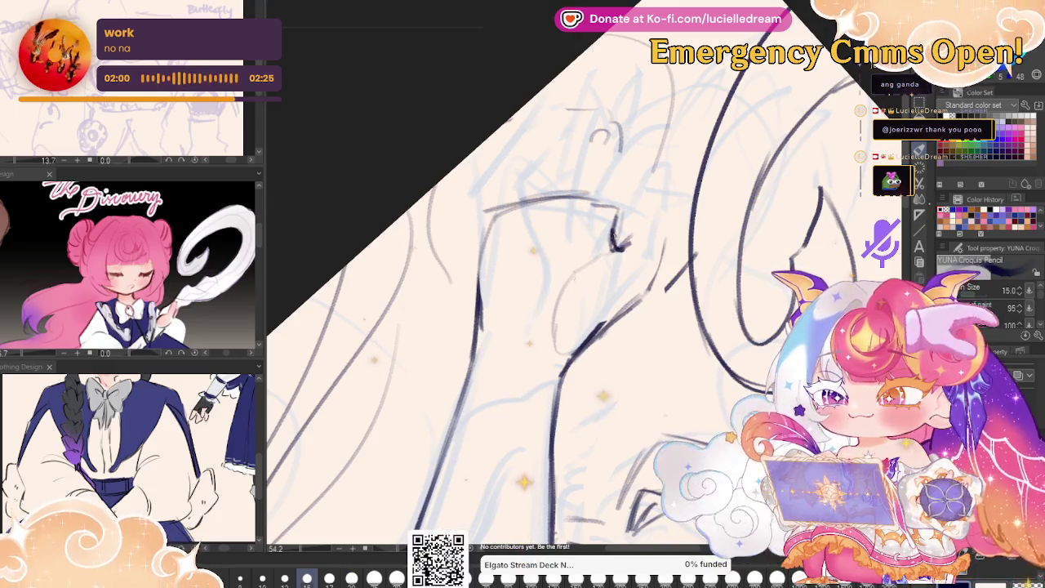
drag(614, 232, 623, 246)
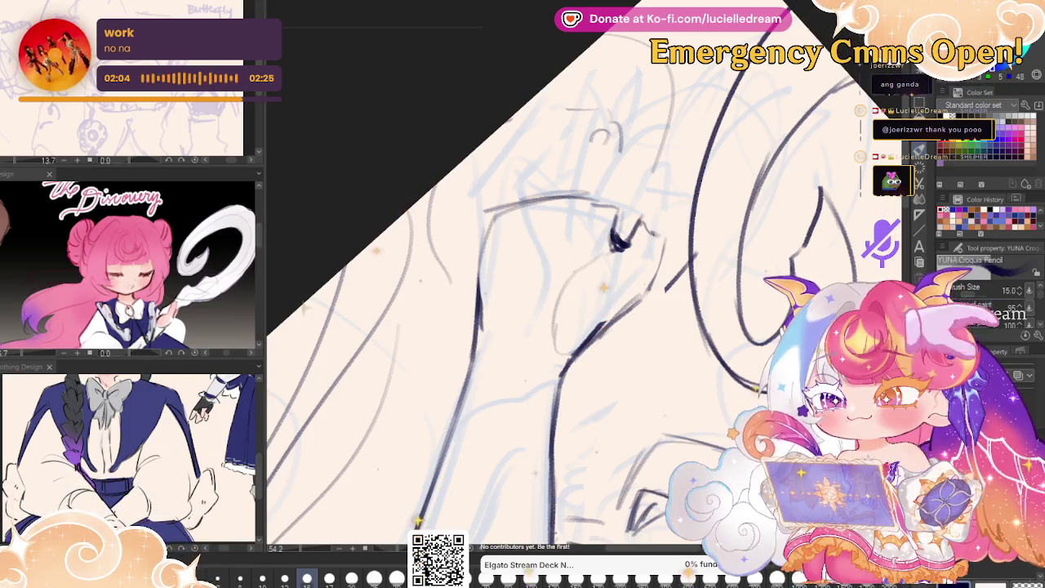
drag(657, 282, 666, 188)
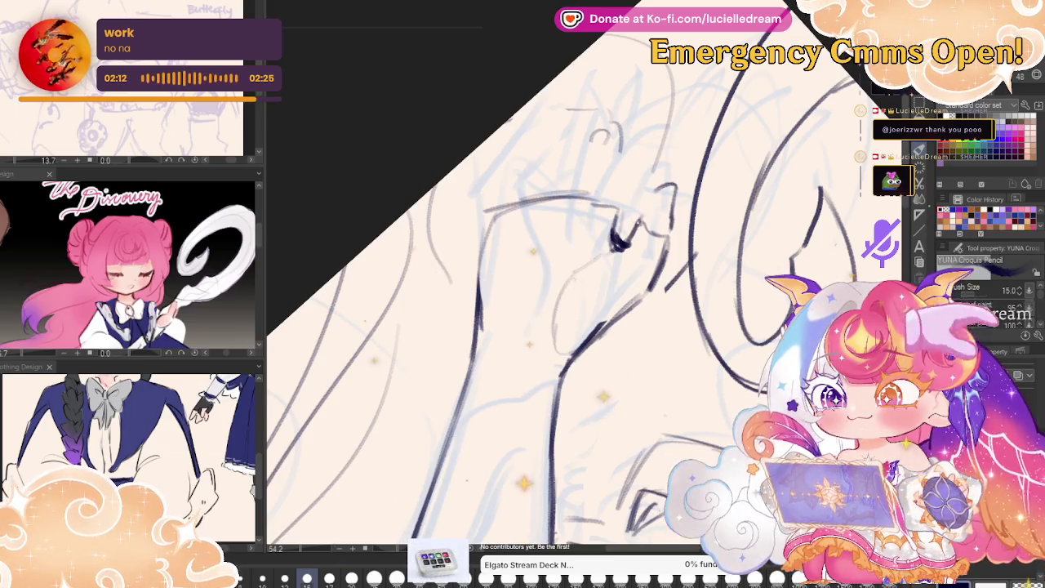
drag(645, 198, 672, 181)
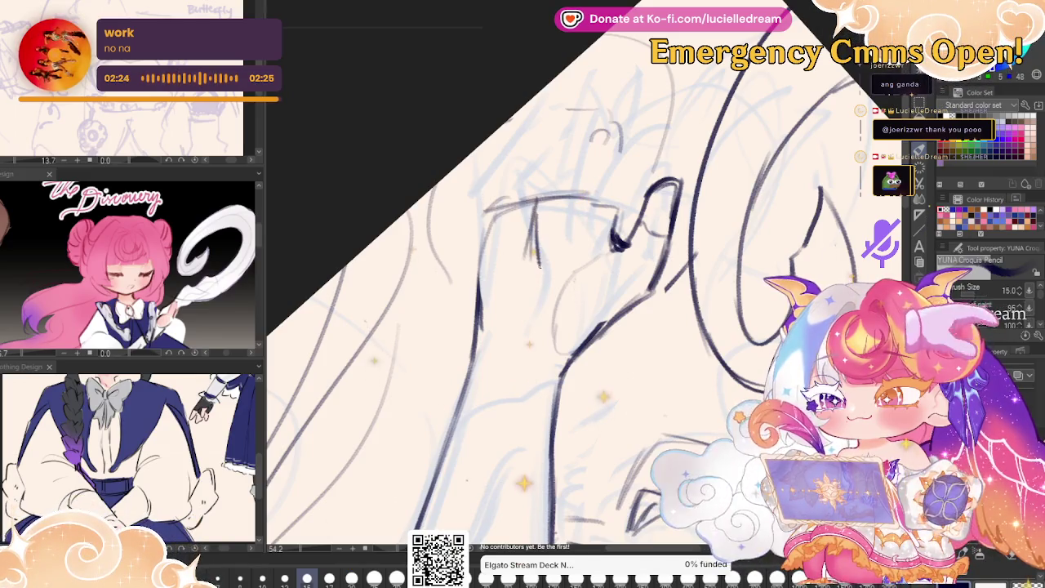
mouse_move(479, 299)
mouse_down()
mouse_move(491, 209)
mouse_move(476, 295)
mouse_up()
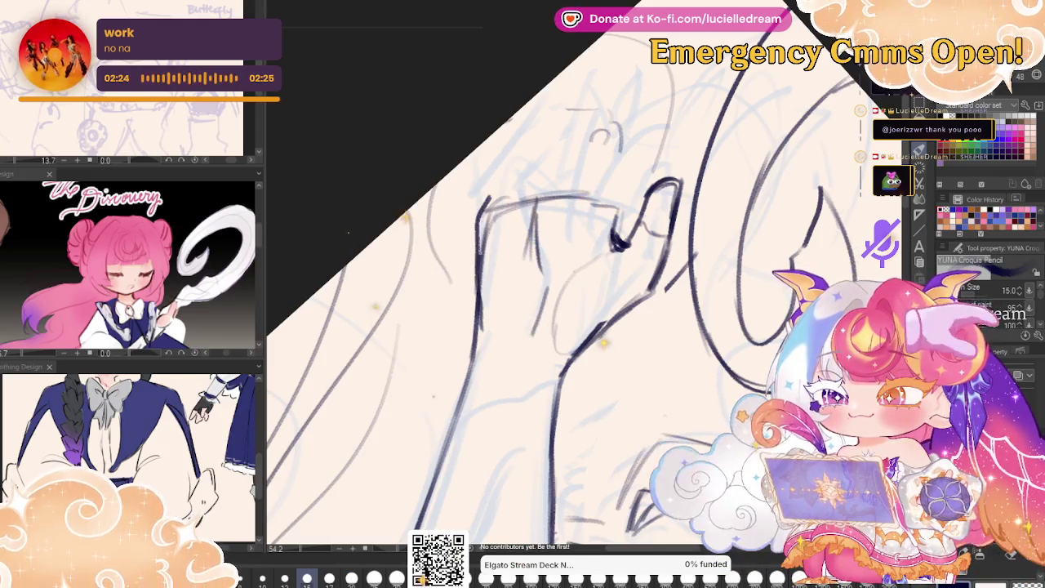
drag(488, 204, 479, 255)
- Draw the finger outlines and the rounded arch over the fingertip
drag(495, 202, 518, 158)
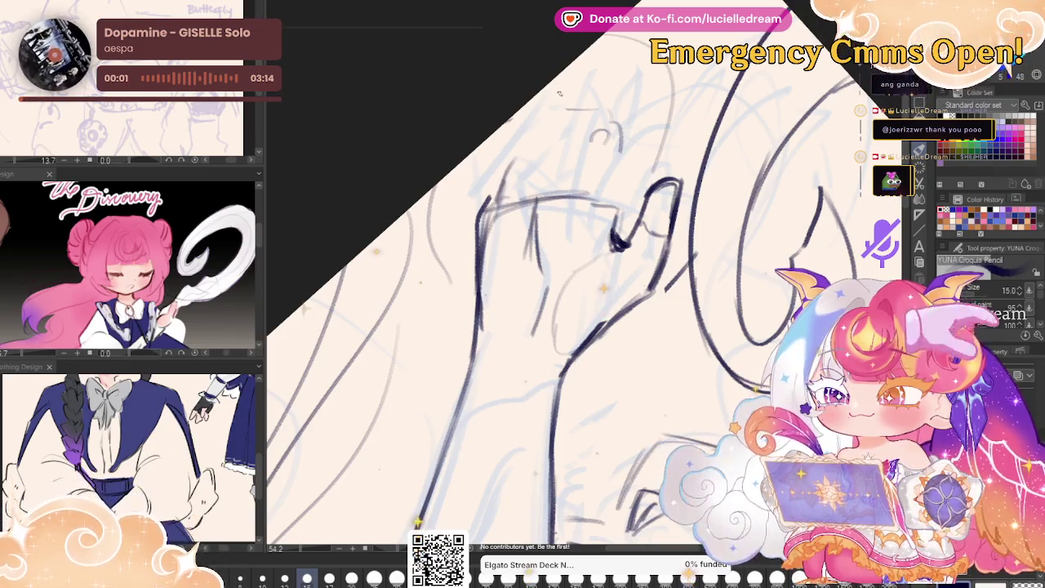
mouse_move(512, 157)
mouse_down()
mouse_move(549, 117)
mouse_move(555, 160)
mouse_move(512, 214)
mouse_up()
drag(544, 165, 534, 206)
drag(507, 169, 485, 209)
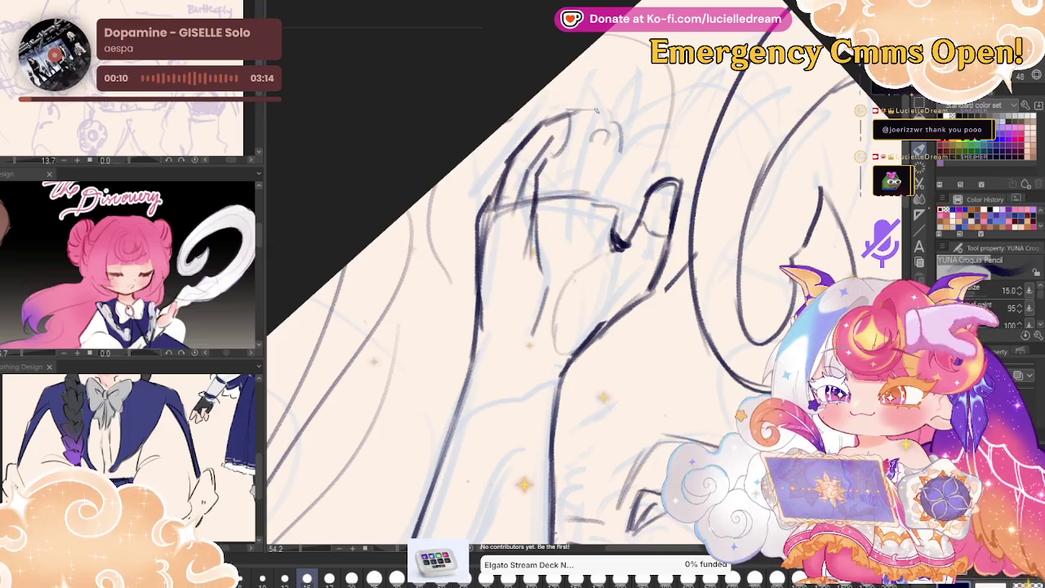
mouse_move(562, 116)
mouse_down()
mouse_move(604, 81)
mouse_move(628, 150)
mouse_up()
drag(634, 108, 615, 186)
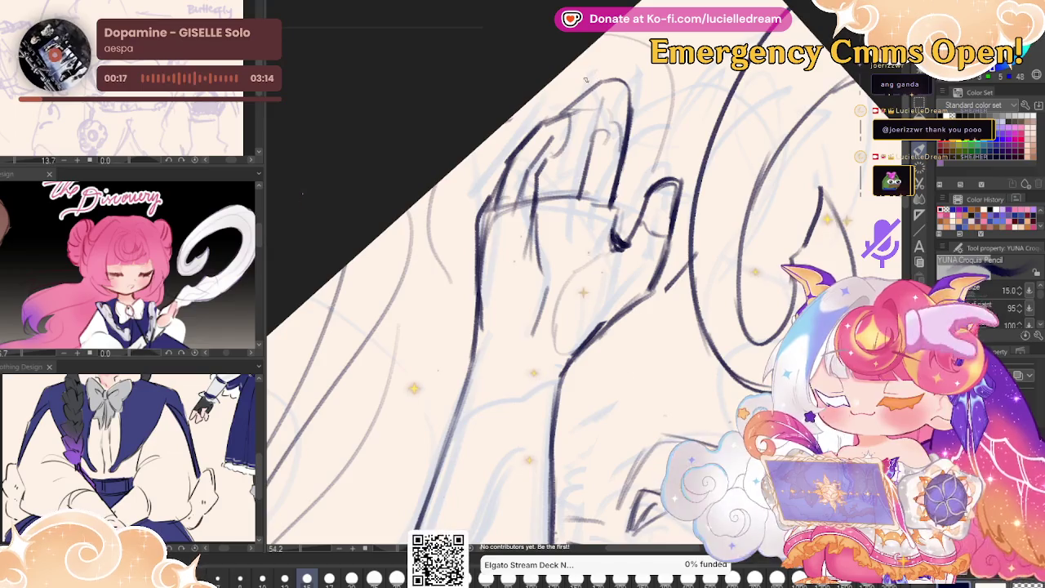
drag(565, 106, 601, 75)
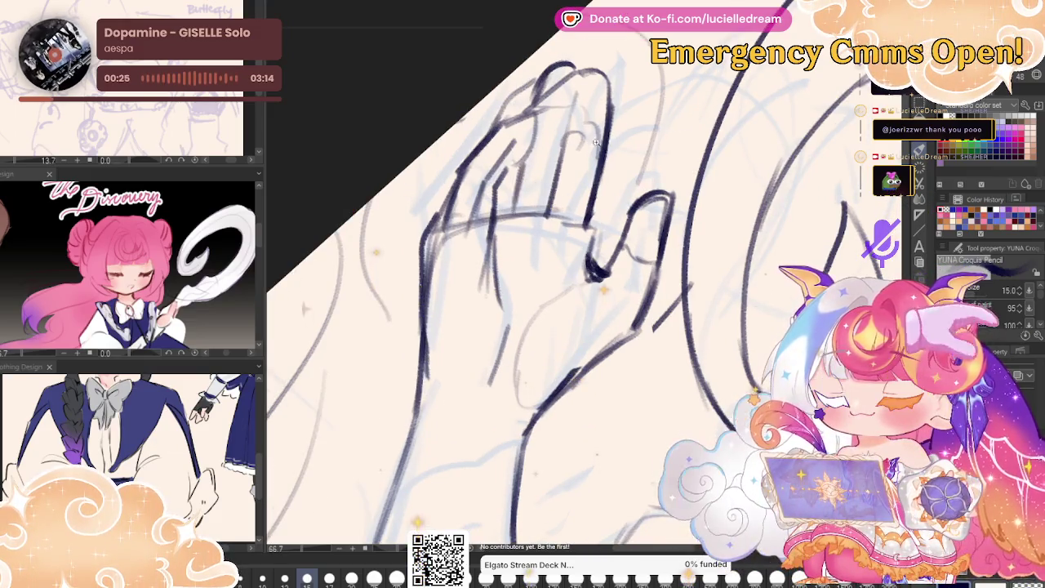
scroll(759, 120, down, 5)
- Rotate the canvas nearly level, zoom in, and extend the hairline across the head
drag(792, 119, 814, 226)
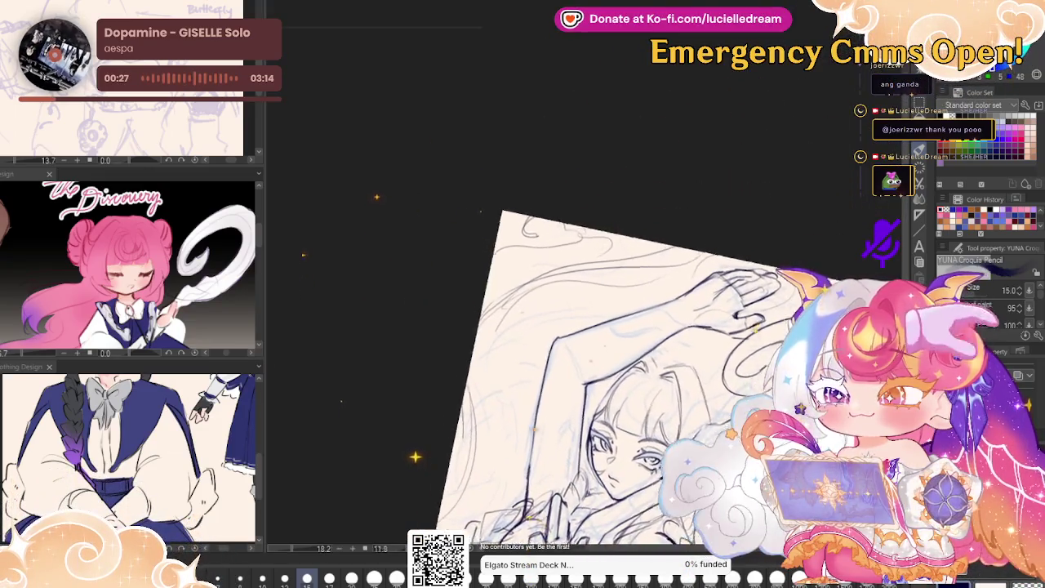
scroll(821, 188, up, 1)
scroll(820, 180, up, 1)
scroll(825, 164, up, 2)
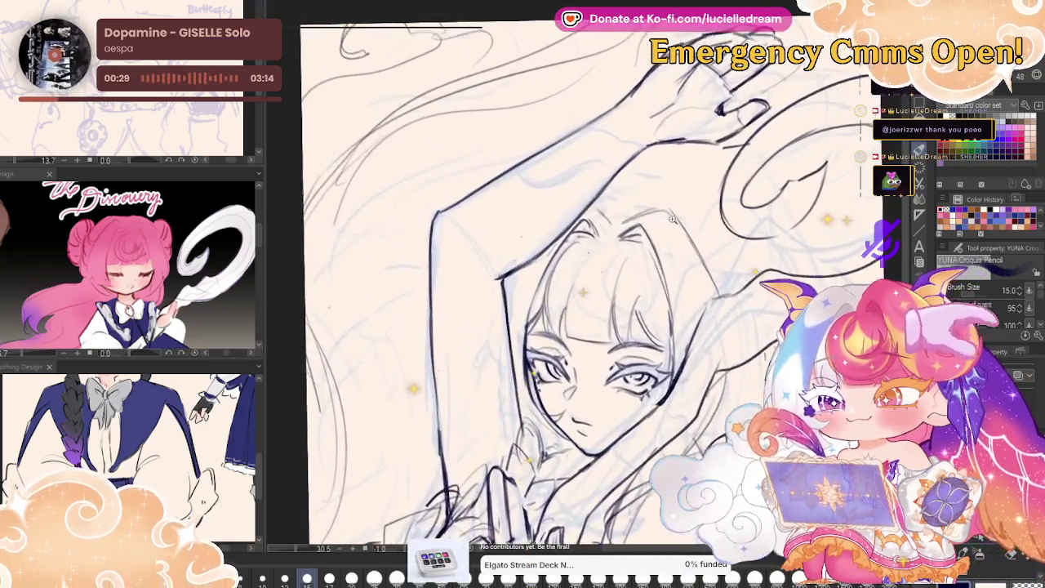
scroll(827, 145, up, 2)
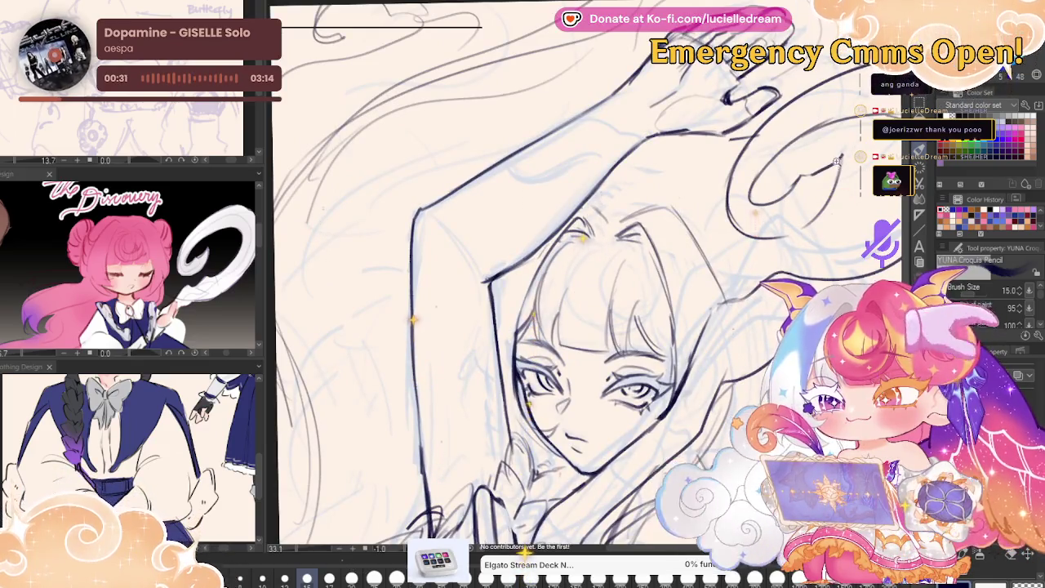
scroll(830, 169, down, 3)
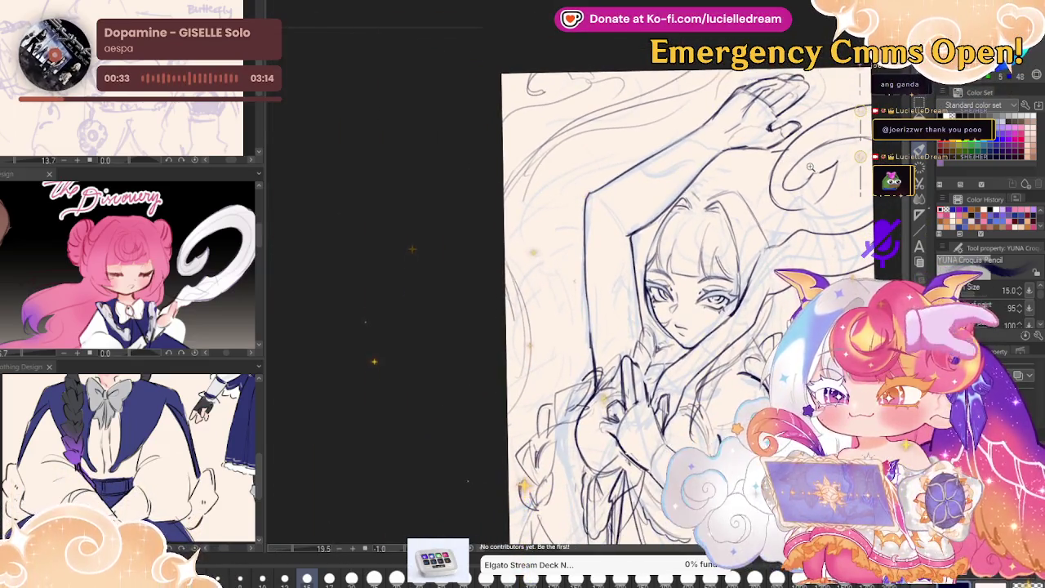
scroll(810, 167, up, 2)
scroll(831, 158, up, 1)
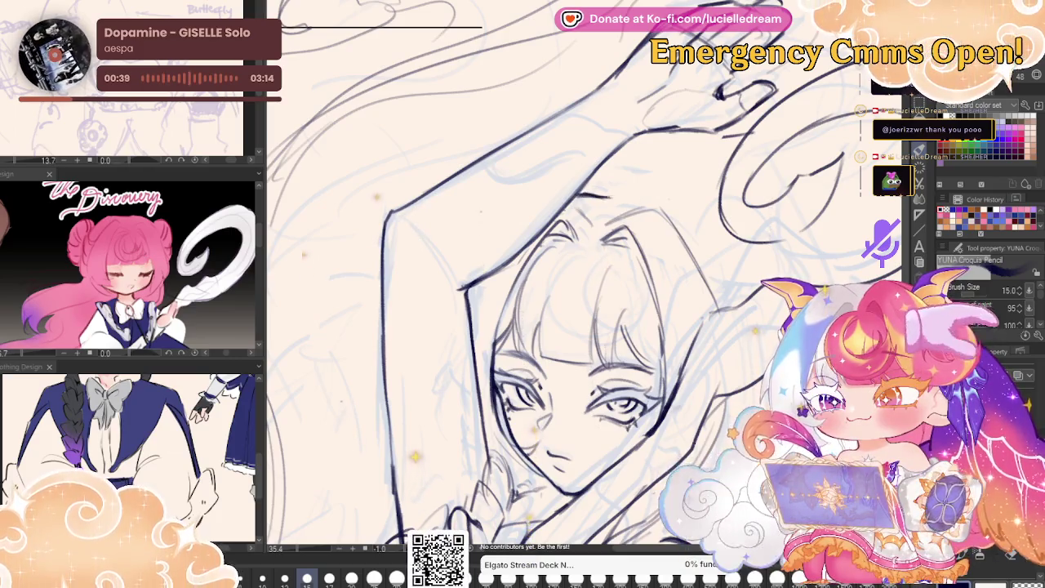
drag(614, 198, 661, 196)
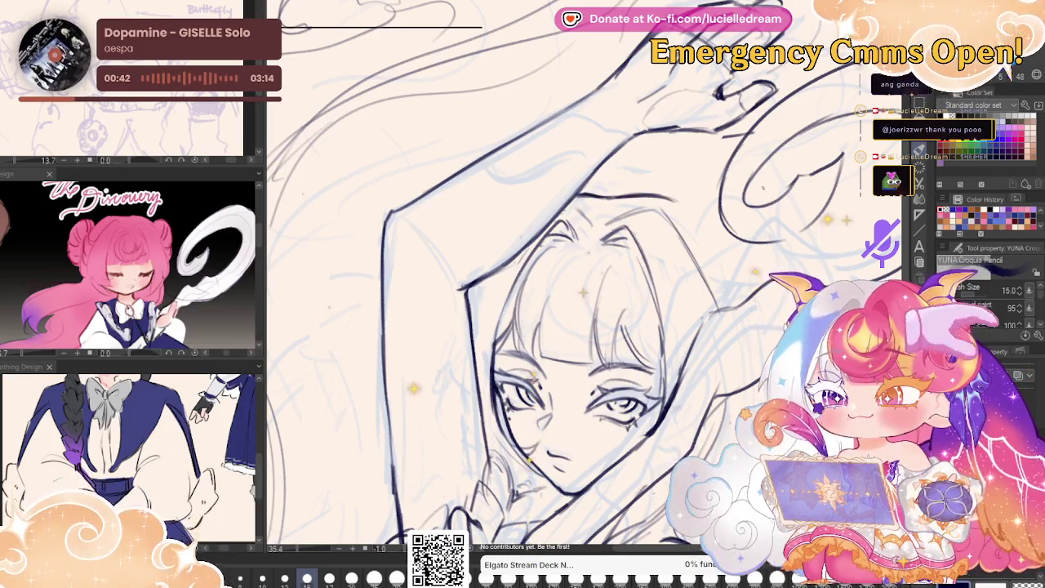
- Add a short stroke beside the face on the mirrored view, then erase the earring circles
key(h)
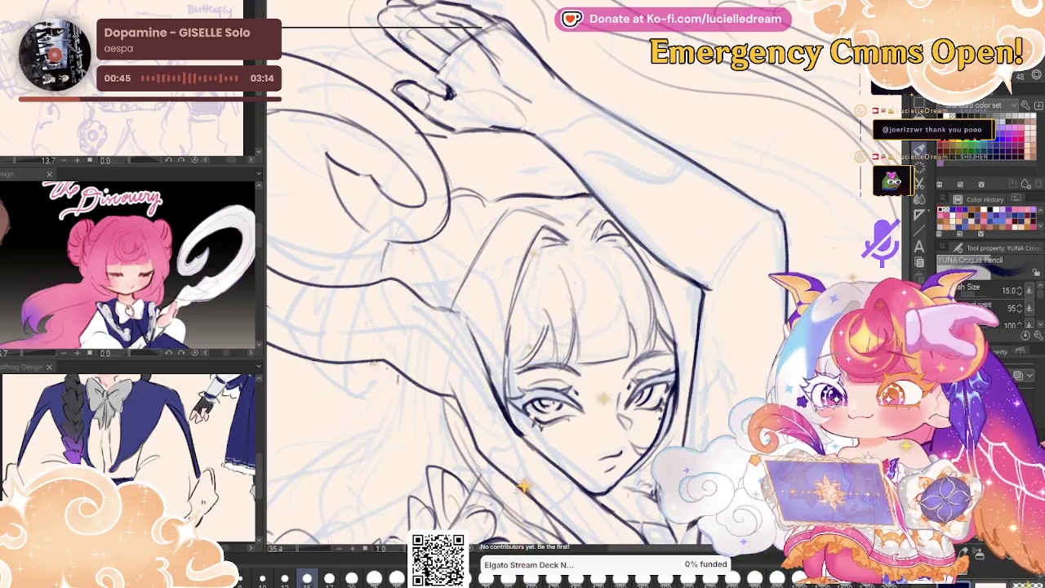
drag(384, 244, 377, 272)
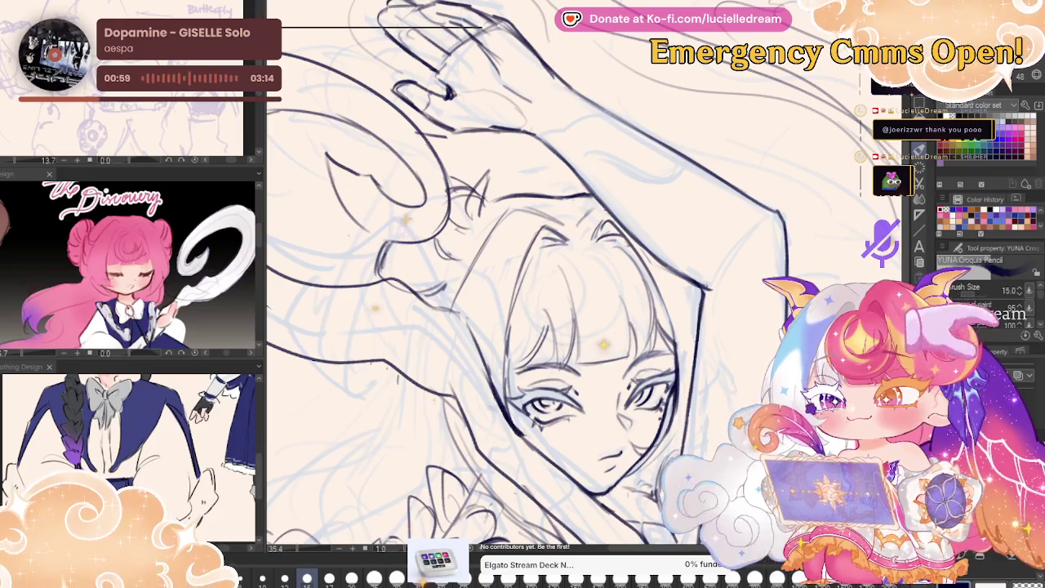
key(h)
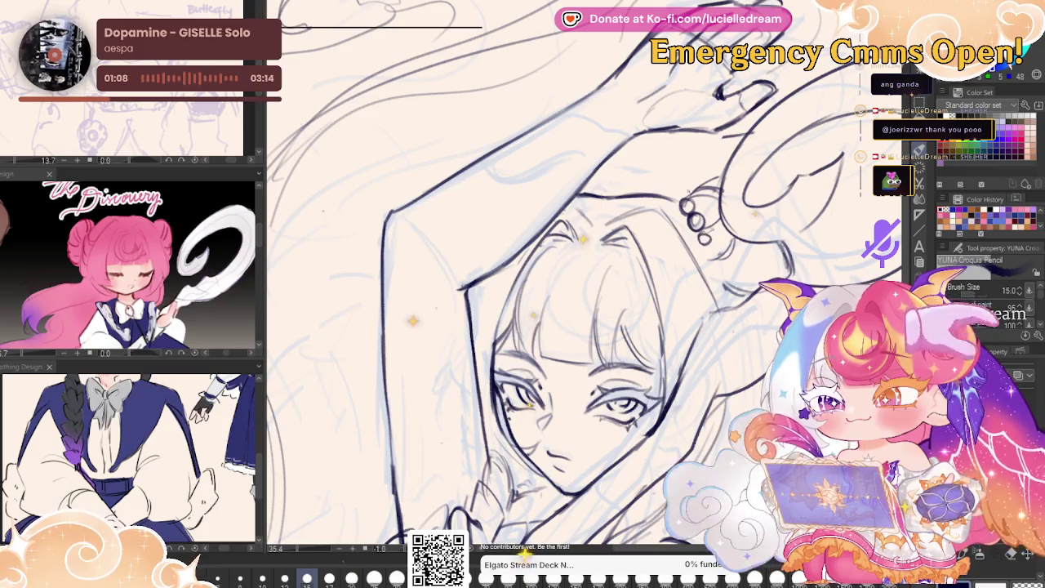
drag(702, 229, 694, 188)
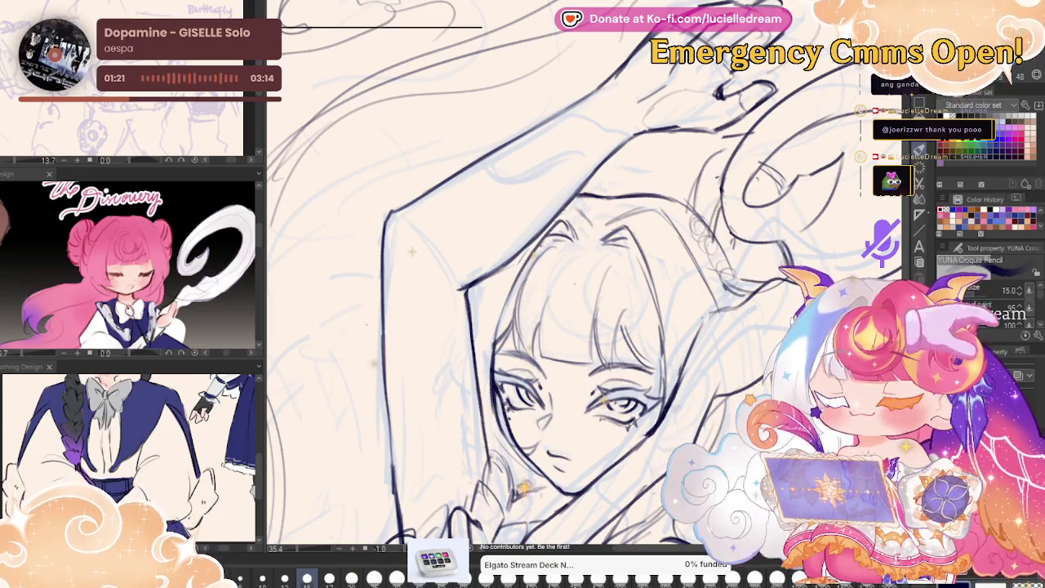
scroll(776, 229, down, 3)
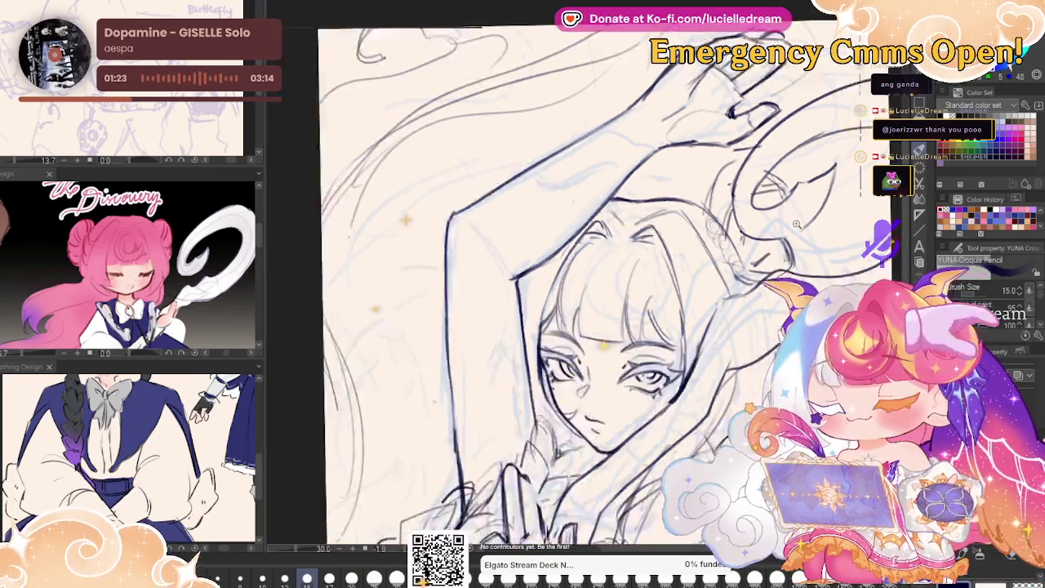
- Check the figure mirrored, then erase stray lines right of the head and enlarge the eraser
scroll(775, 229, down, 3)
scroll(760, 279, up, 2)
scroll(760, 279, up, 1)
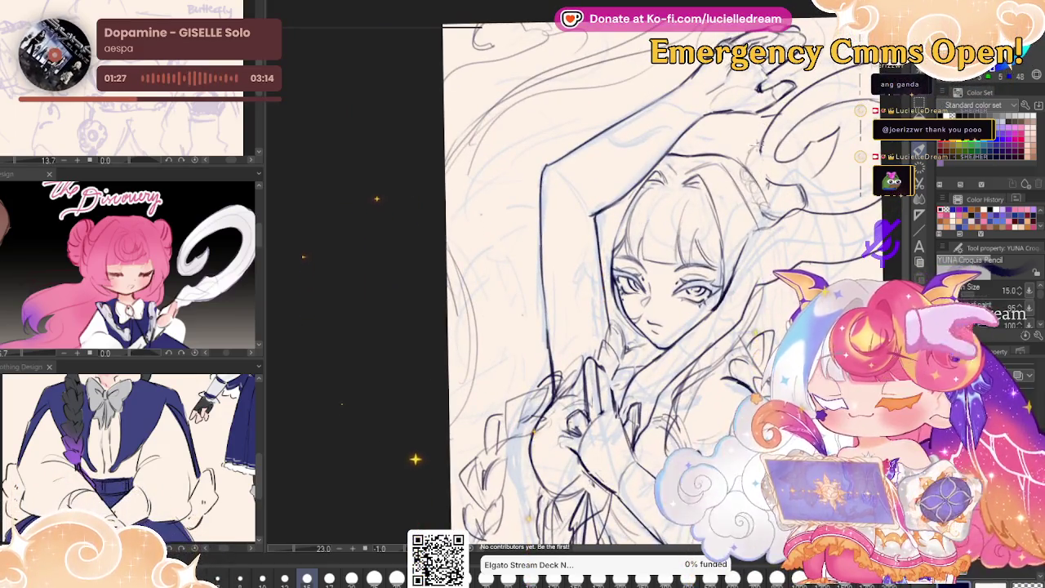
drag(415, 411, 329, 345)
key(h)
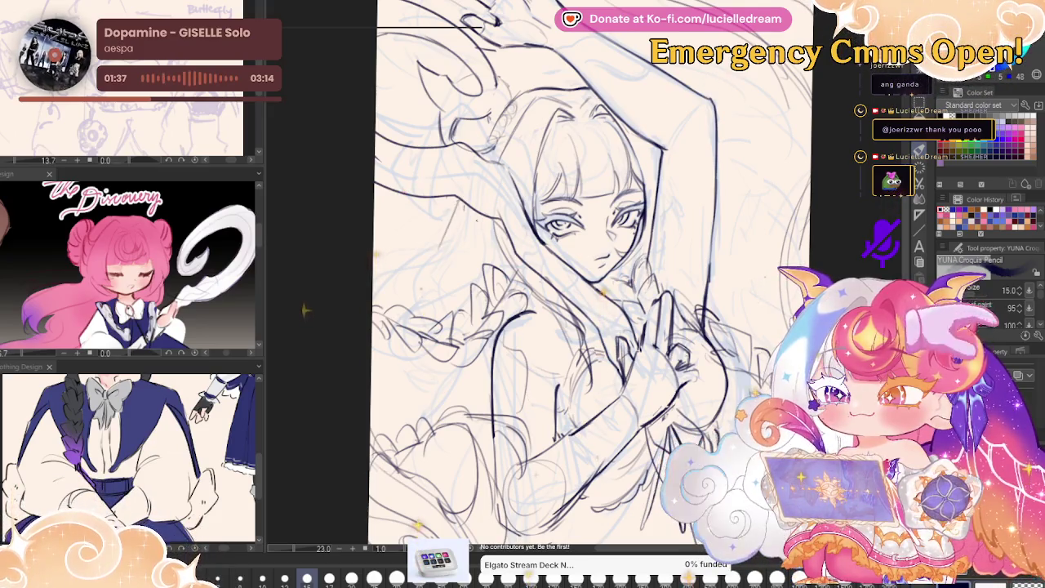
key(h)
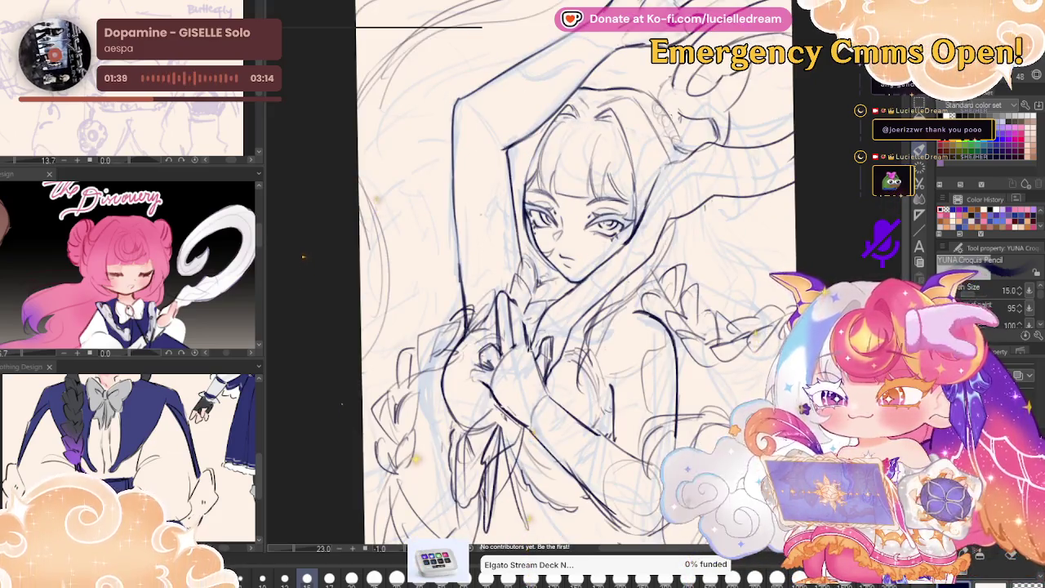
mouse_move(678, 115)
mouse_down()
mouse_move(676, 126)
mouse_move(707, 132)
mouse_up()
key(bracketright)
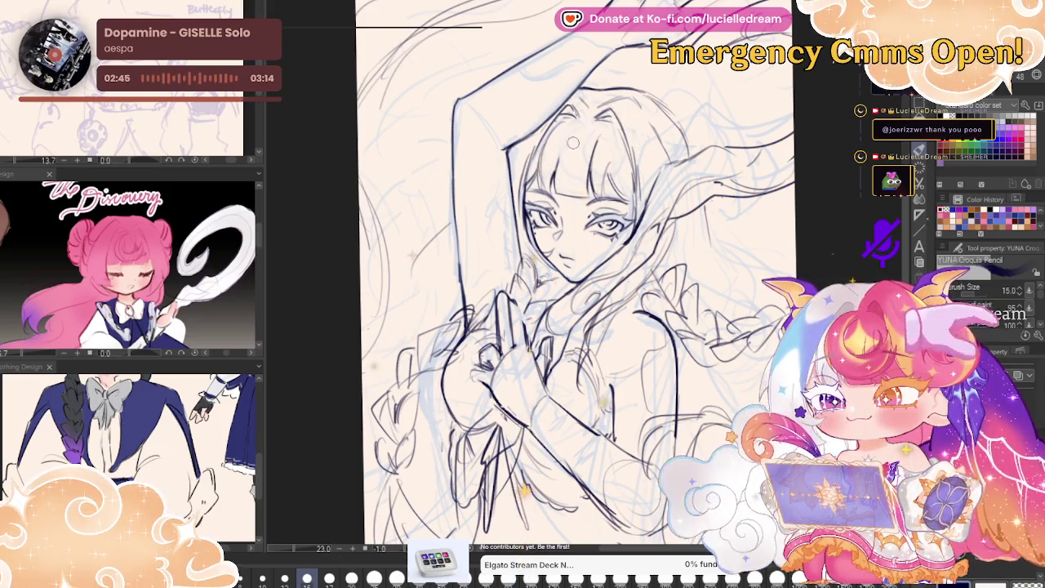
- Draw curled locks into the bangs, undo part of the stroke, and check it mirrored
drag(581, 181, 611, 122)
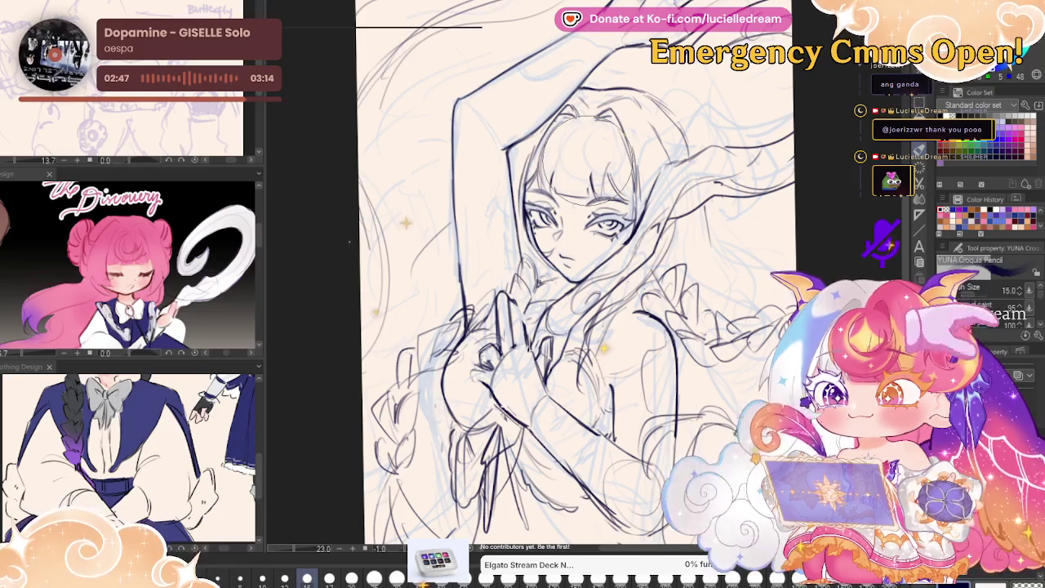
key(ctrl+z)
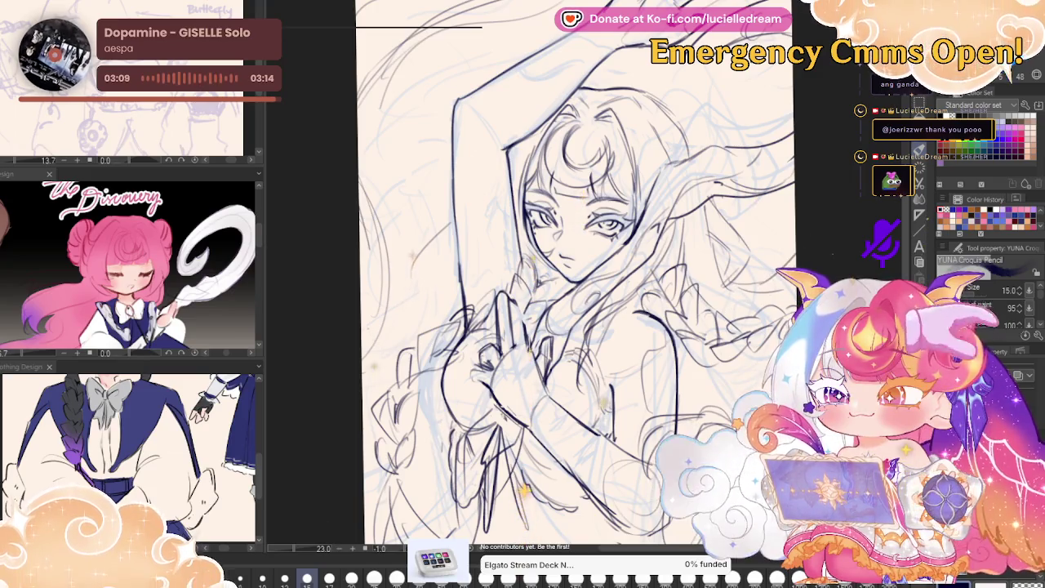
key(h)
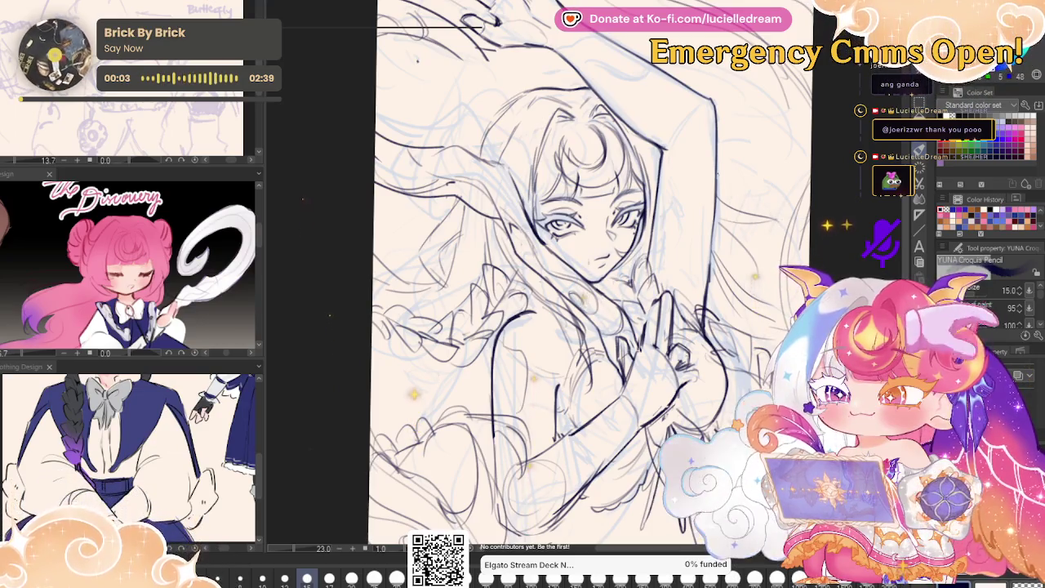
key(h)
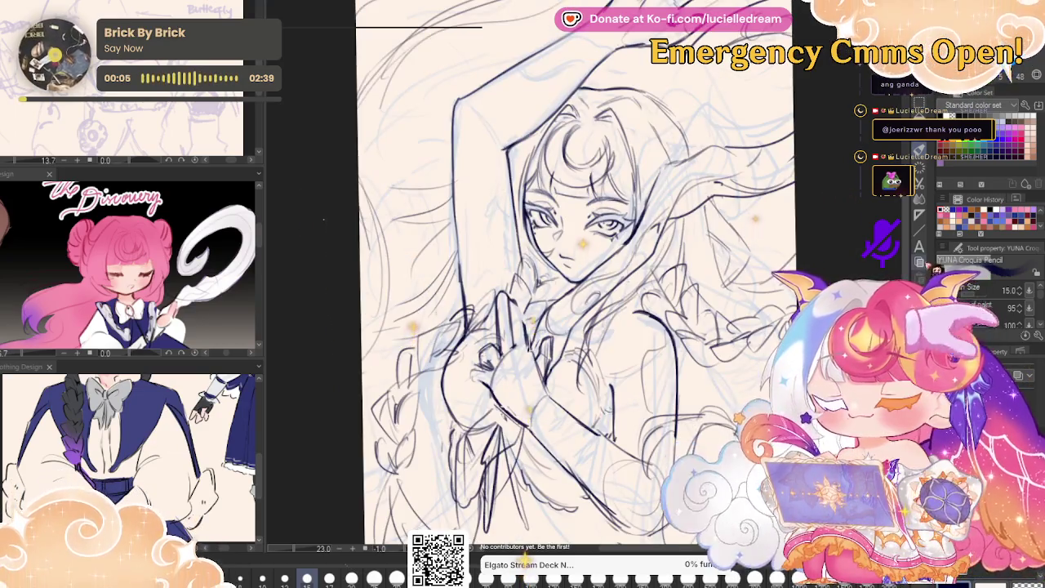
- Add hair strands running down near the clasped hands
scroll(677, 318, down, 2)
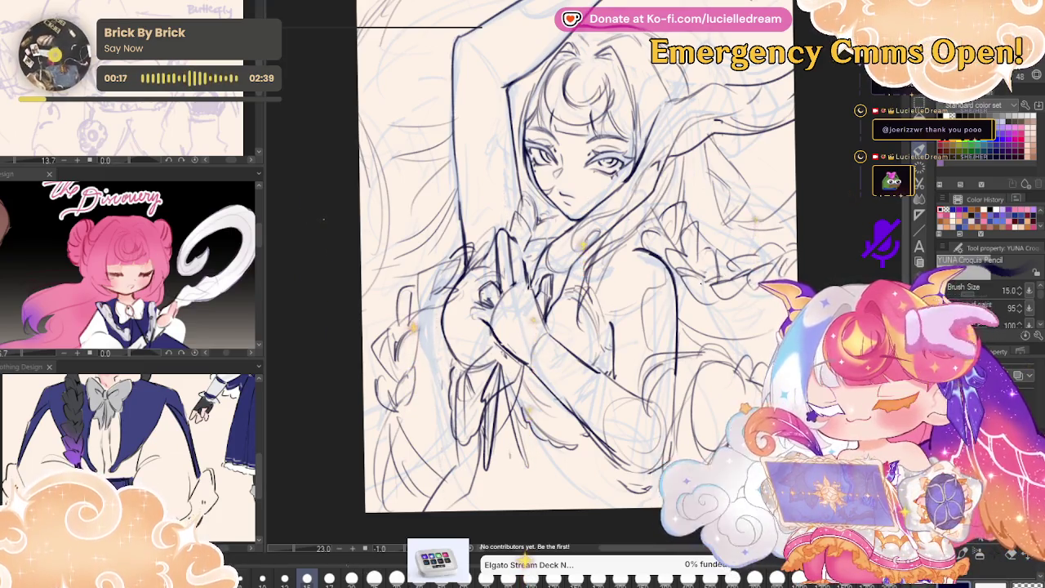
drag(502, 363, 486, 466)
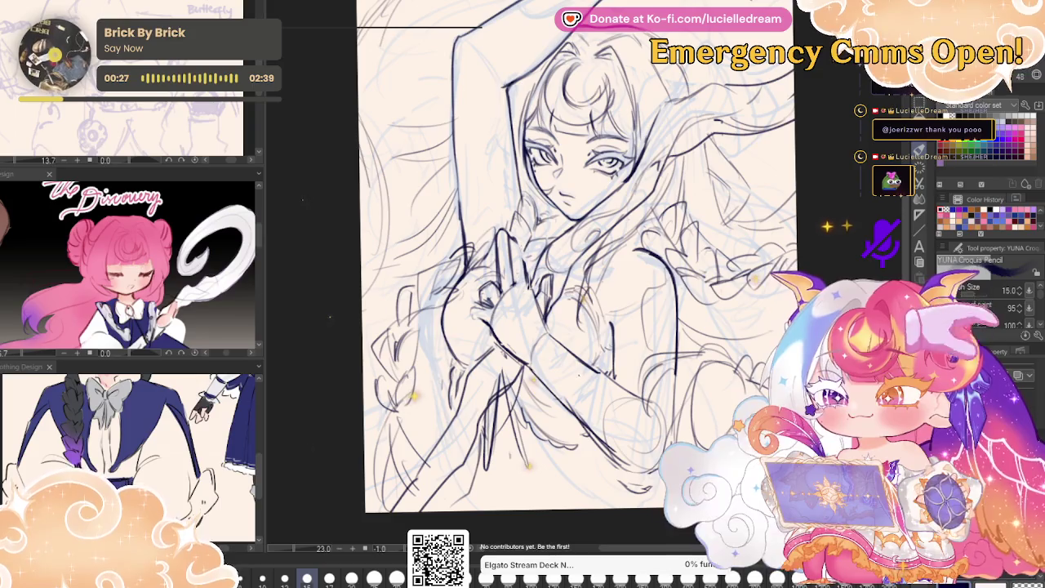
key(h)
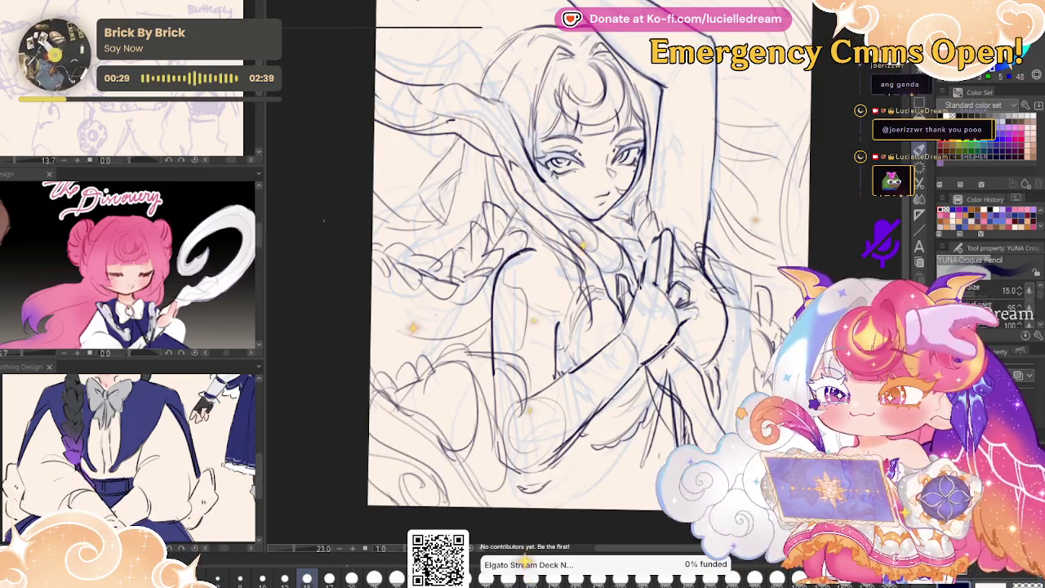
key(m)
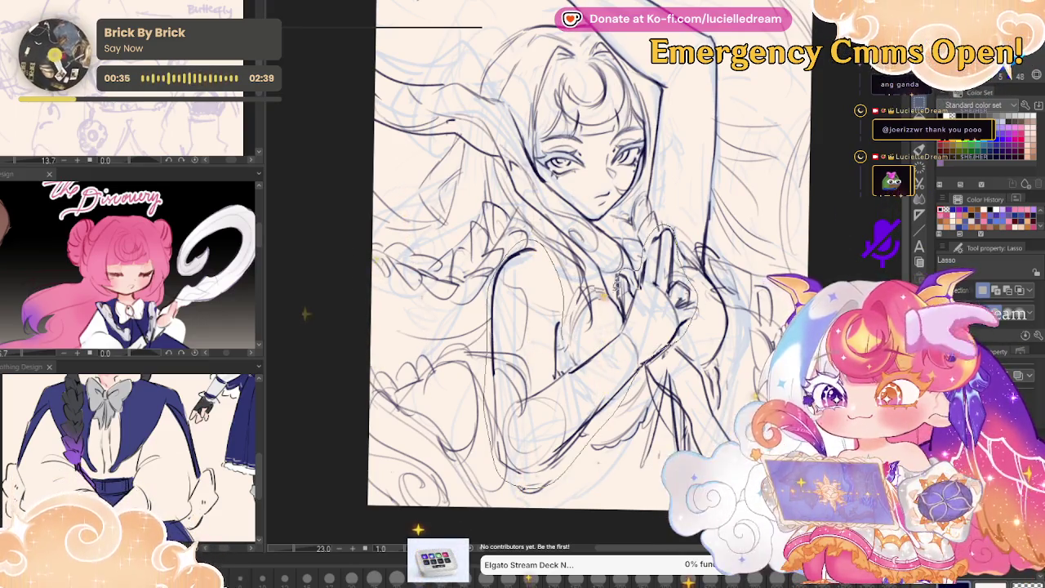
- Rotate the lassoed area around the clasped hands slightly clockwise and confirm it
key(ctrl+t)
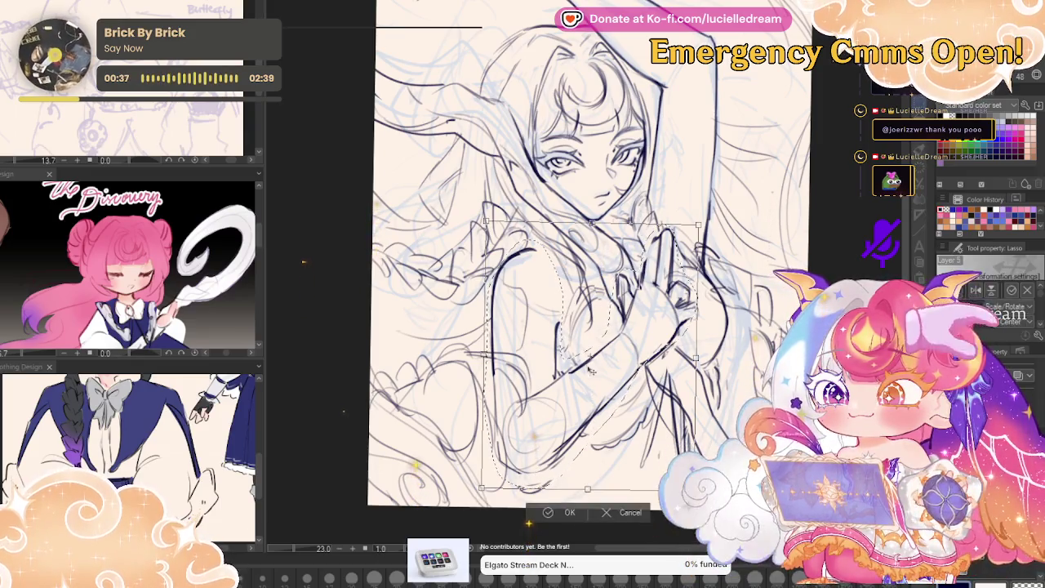
drag(729, 318, 732, 333)
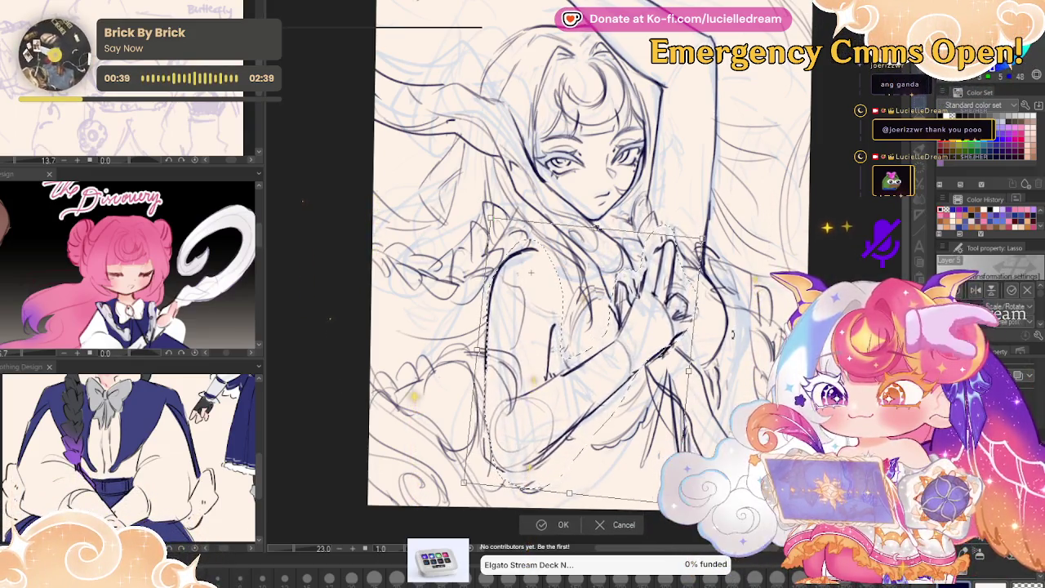
drag(576, 490, 555, 483)
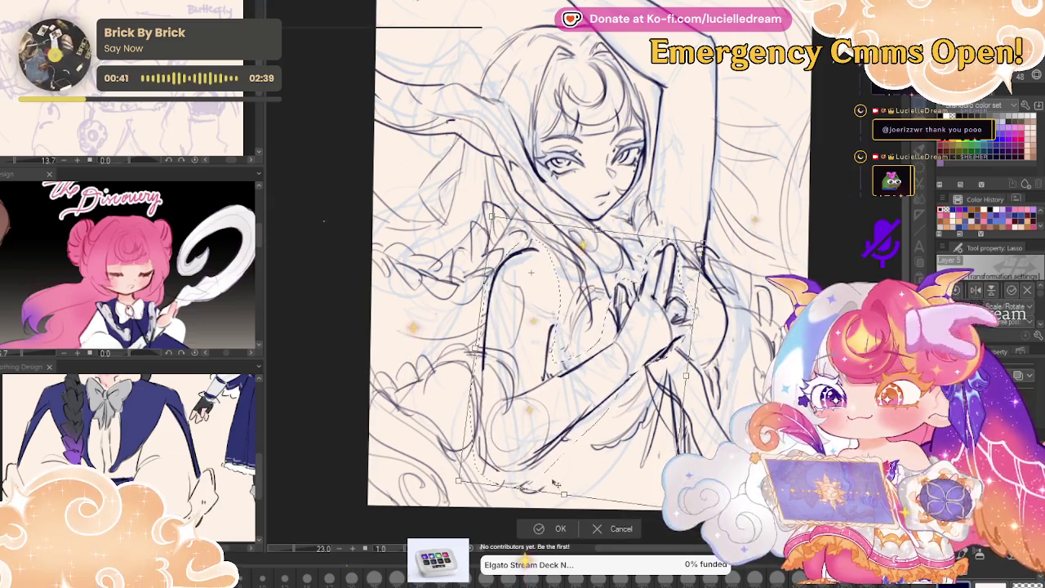
click(537, 528)
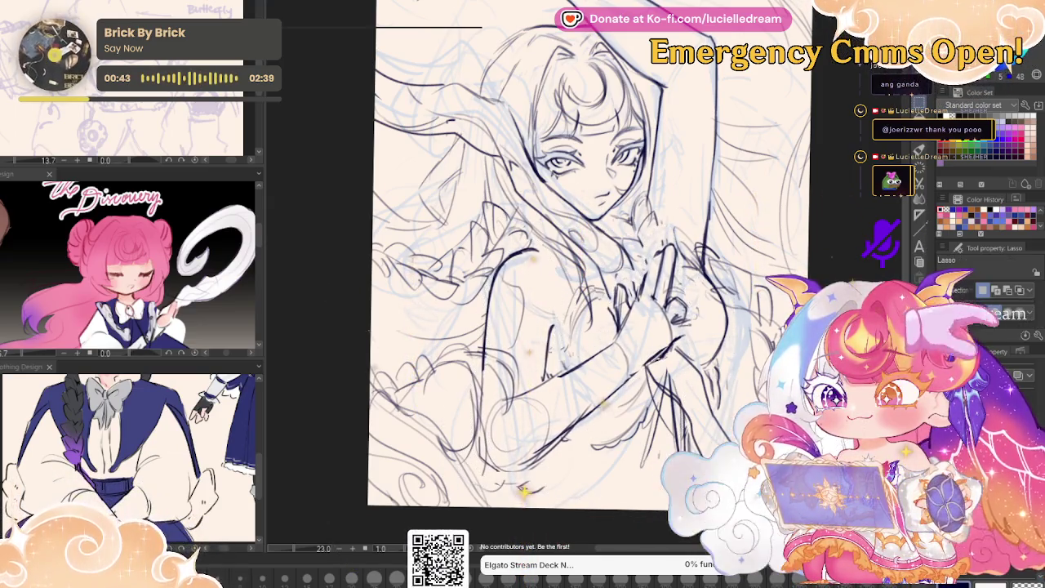
key(p)
key(h)
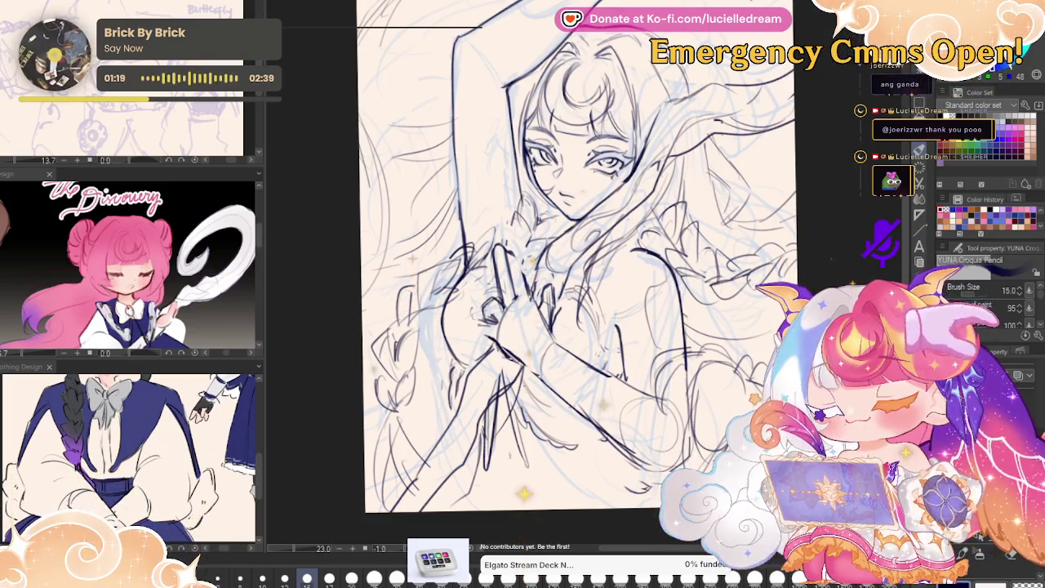
drag(543, 341, 488, 416)
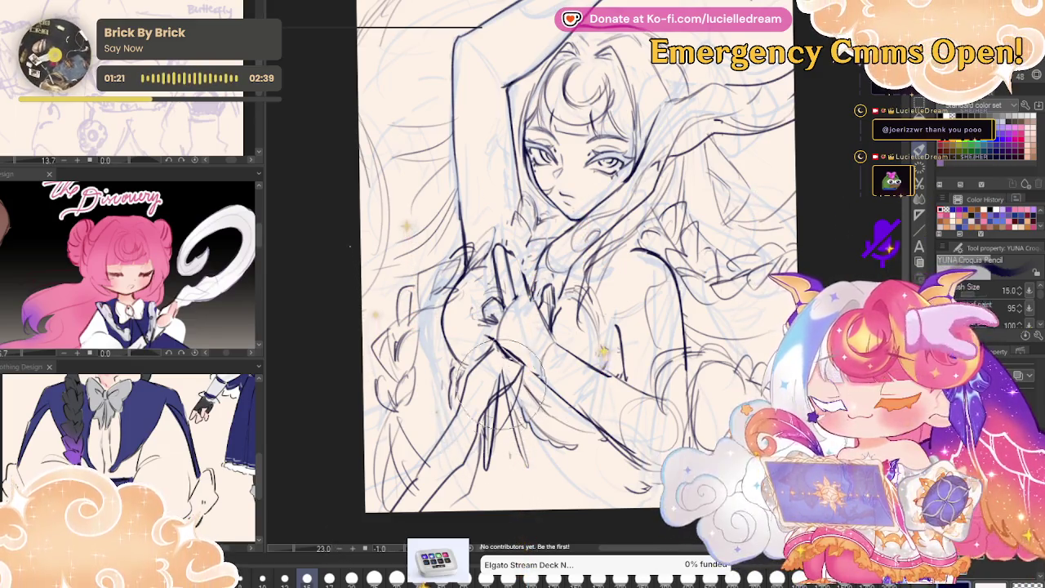
- Ink two hair strand lines flowing down over the chest
drag(558, 401, 489, 488)
drag(572, 384, 515, 466)
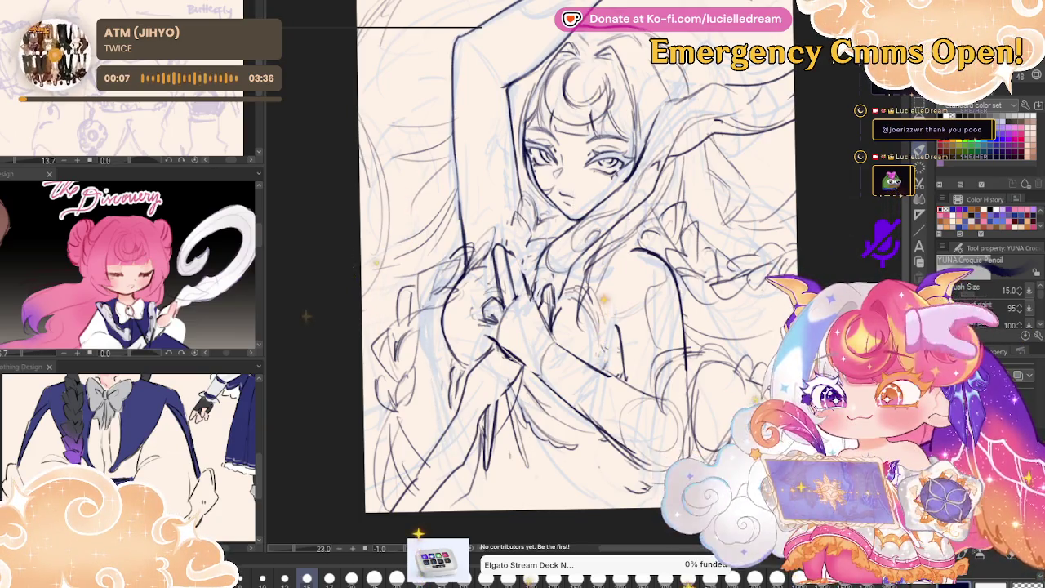
- Zoom around the canvas and undo to bring back the light-blue rough sketch
scroll(826, 166, down, 3)
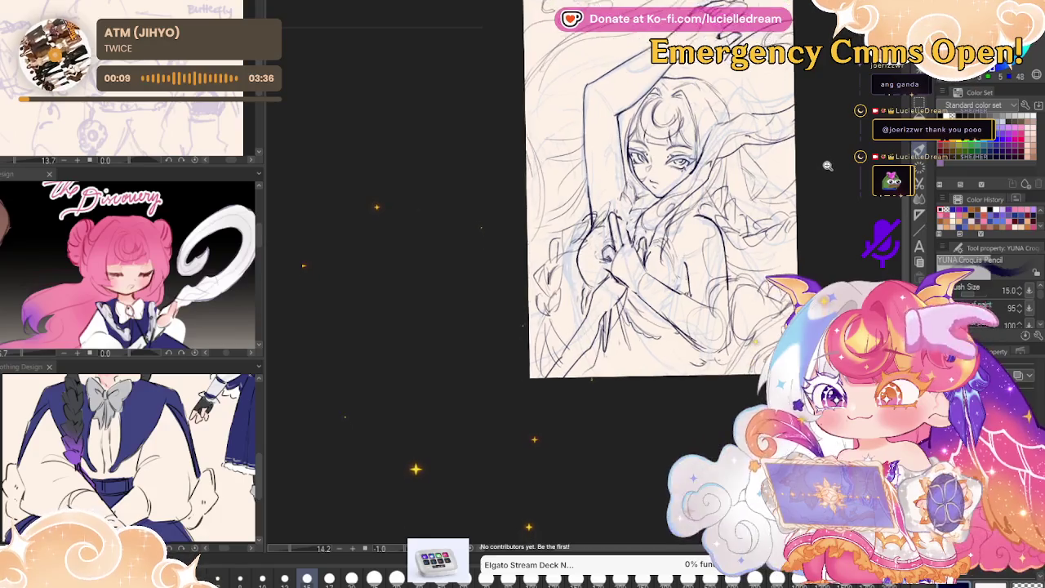
scroll(826, 166, up, 2)
scroll(847, 188, up, 1)
scroll(846, 193, up, 1)
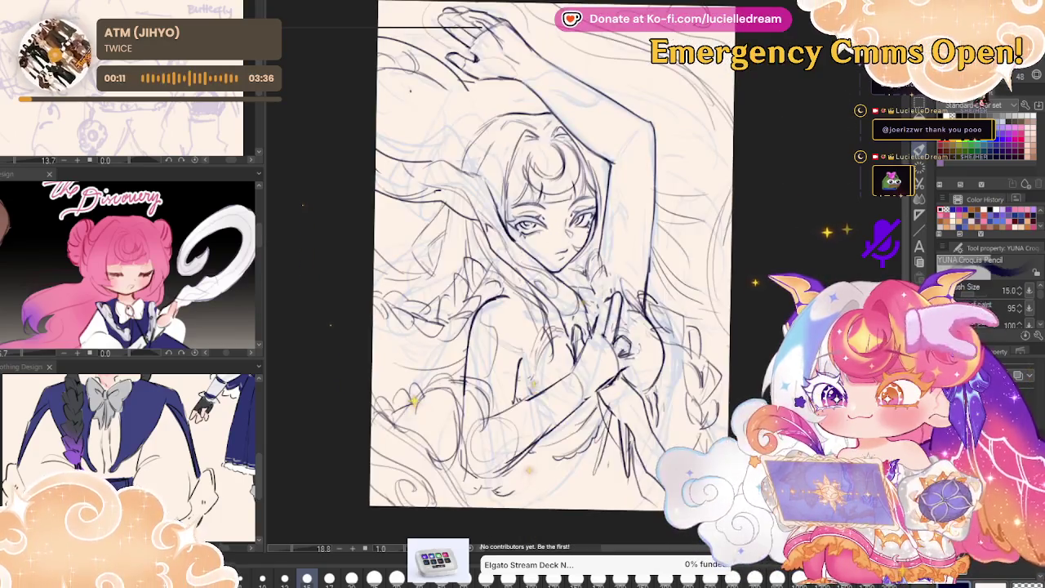
scroll(845, 192, down, 1)
scroll(846, 193, up, 1)
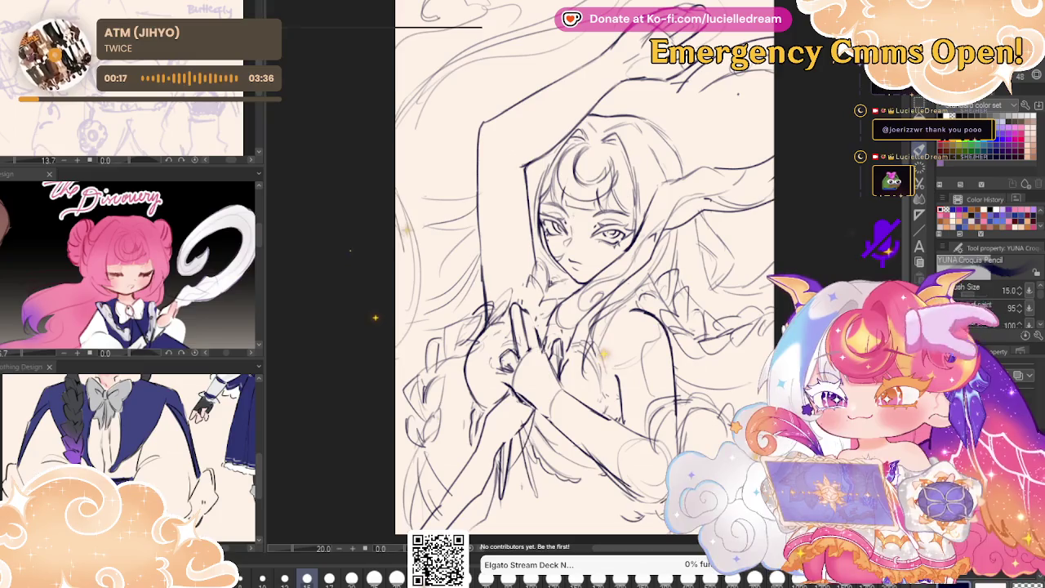
key(ctrl+z)
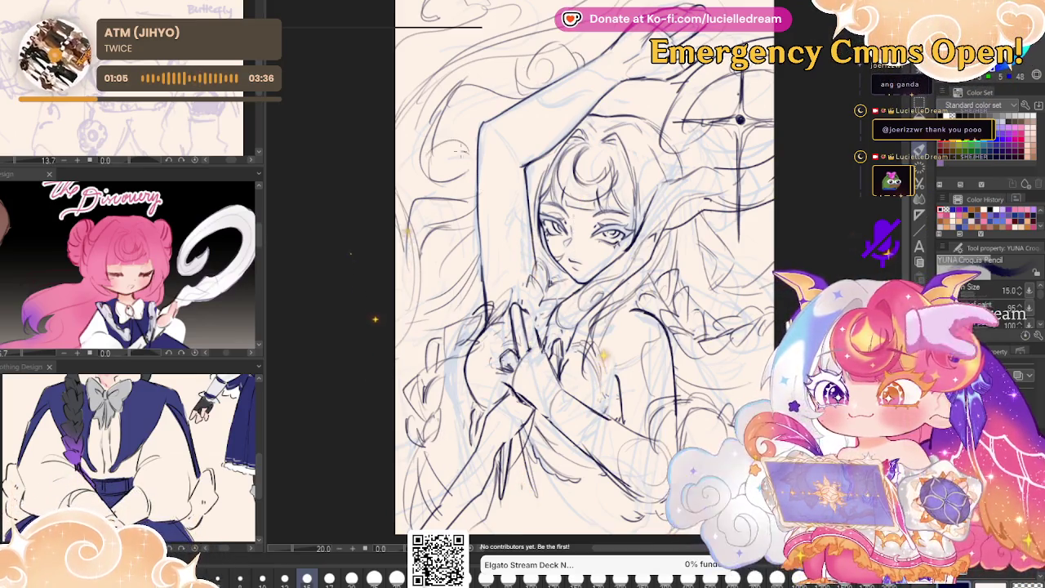
key(h)
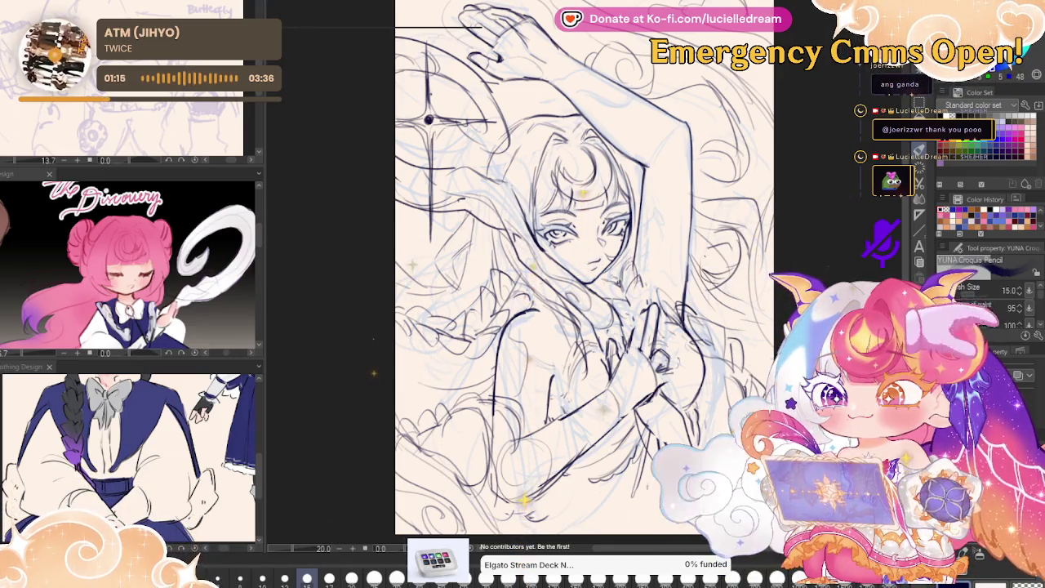
- Draw a dark curved hair stroke on the flipped canvas, unflip it, and raise the brush size to 30
drag(696, 242, 715, 298)
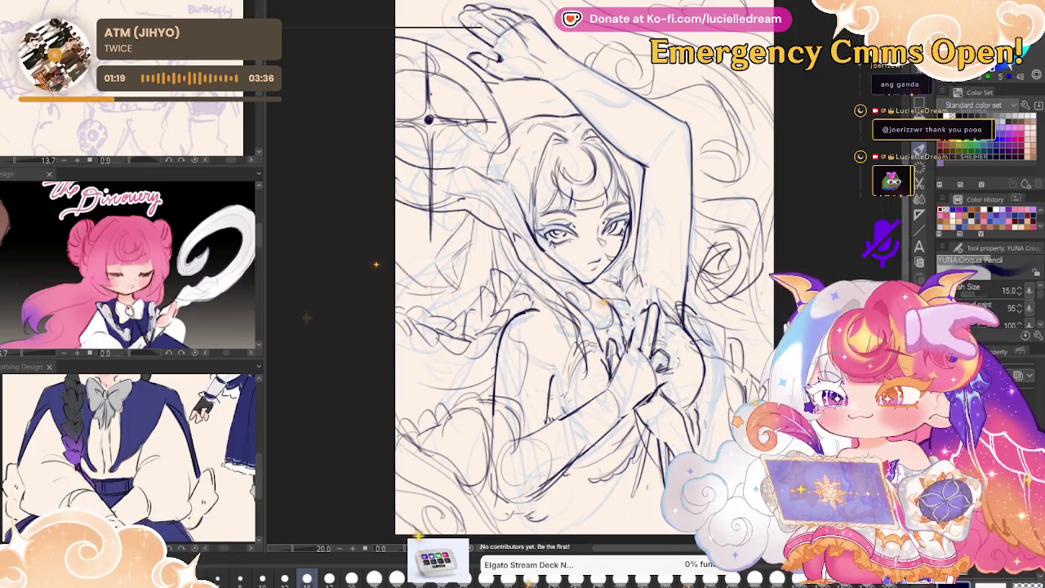
key(h)
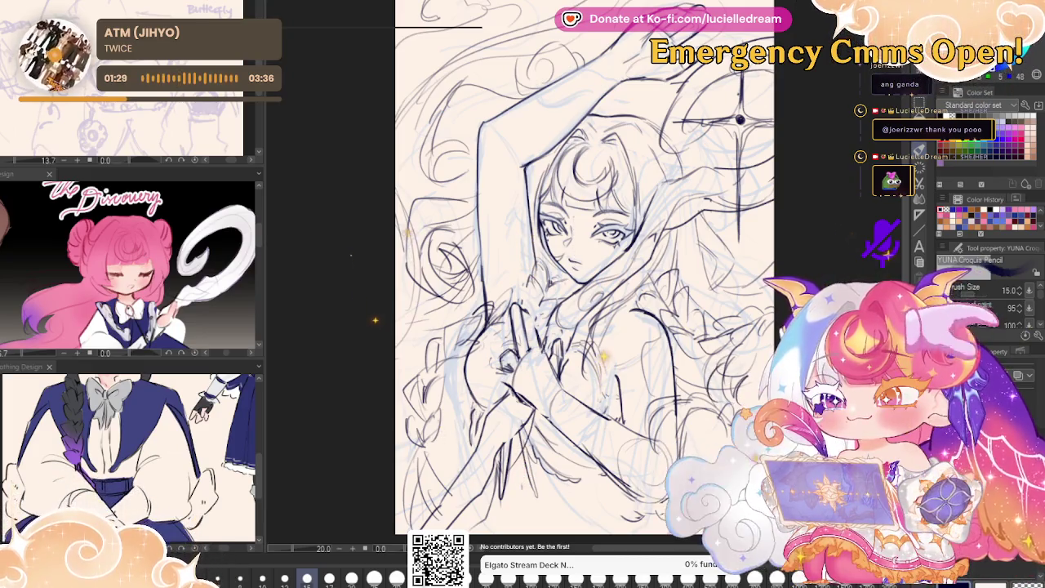
click(351, 577)
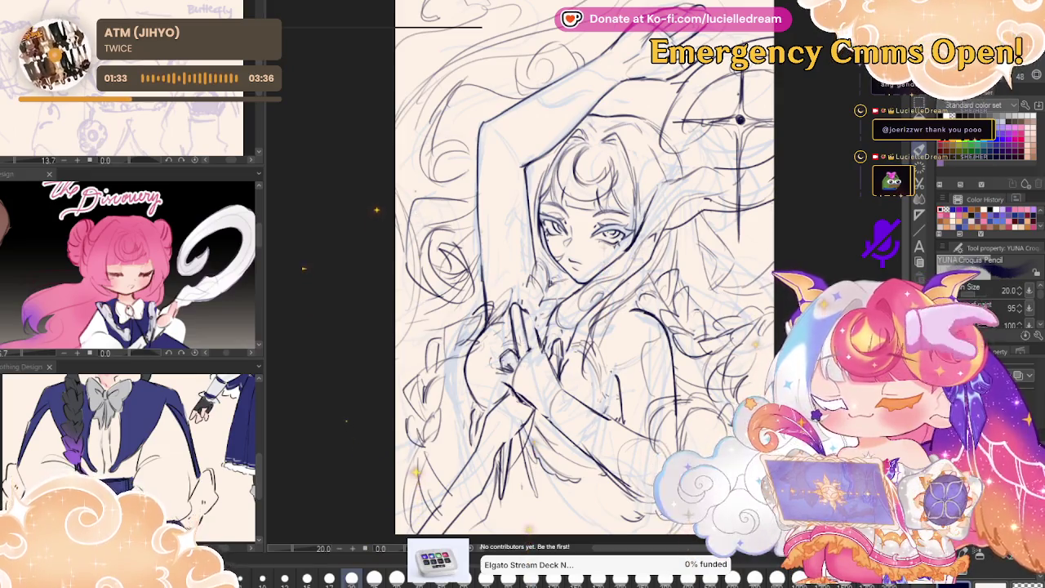
click(395, 578)
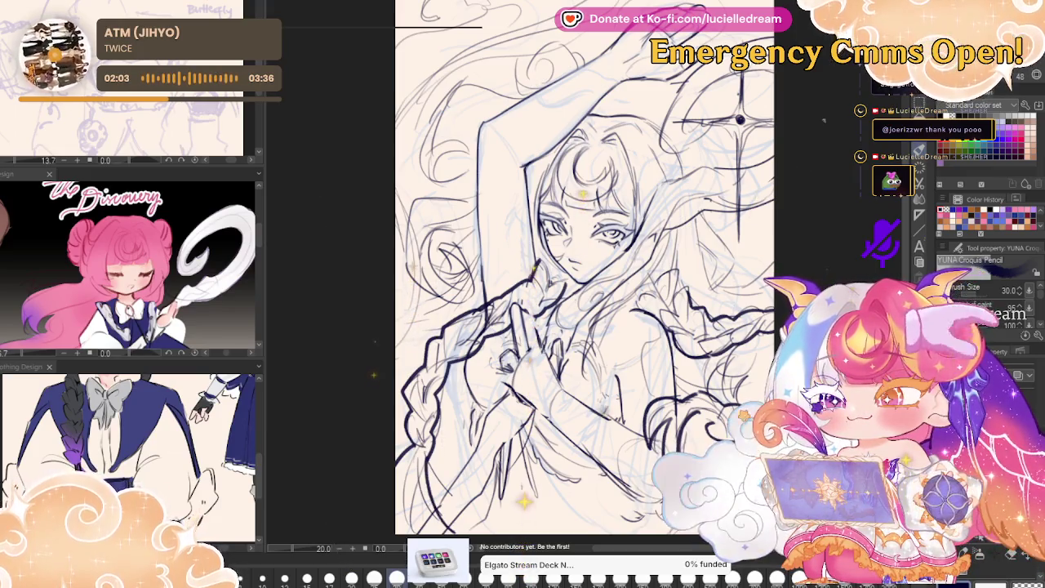
- Mirror the canvas to check it, drop the brush size to 15, and flip it back
key(h)
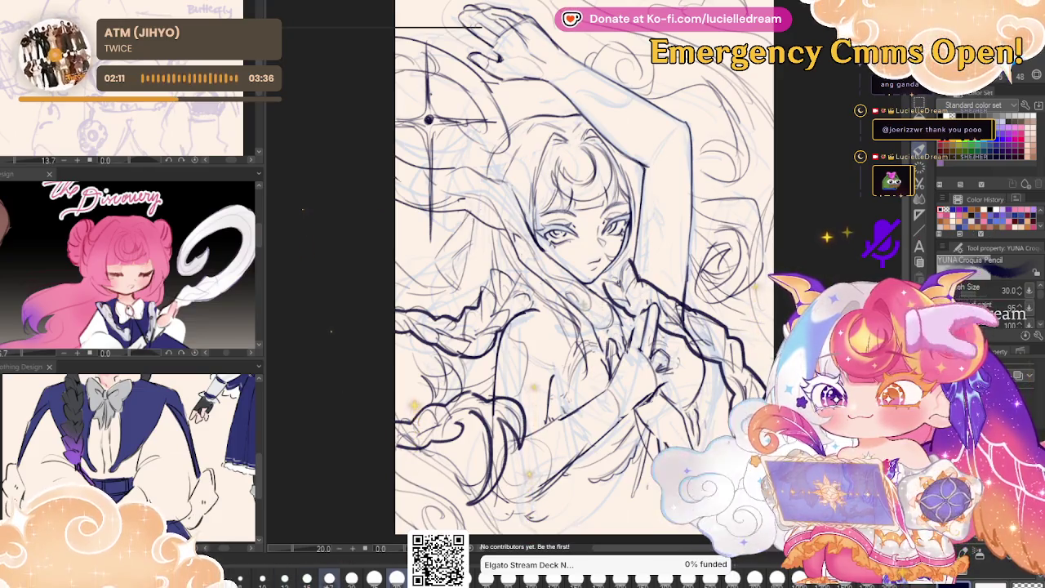
click(307, 578)
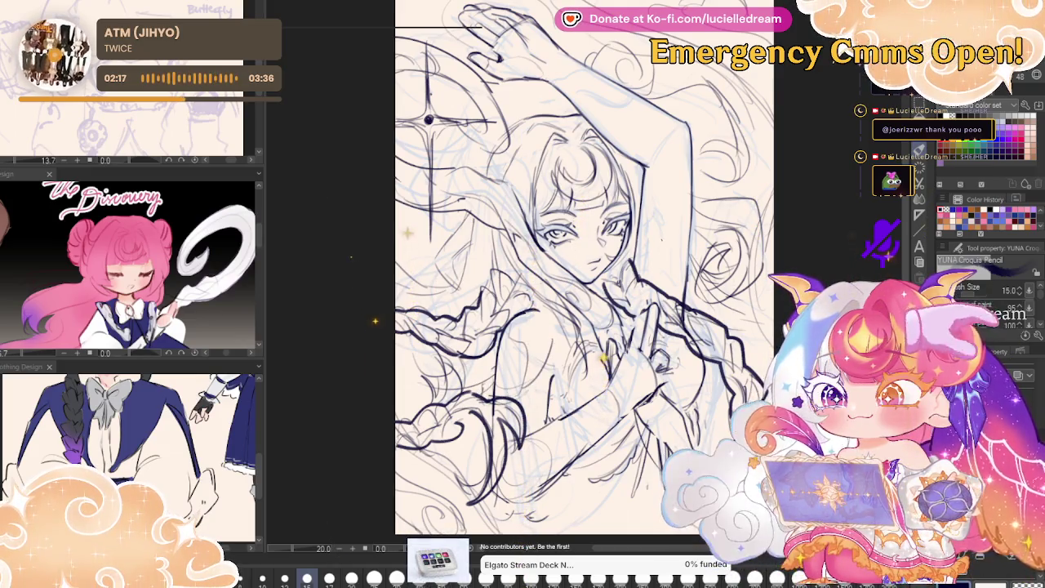
key(h)
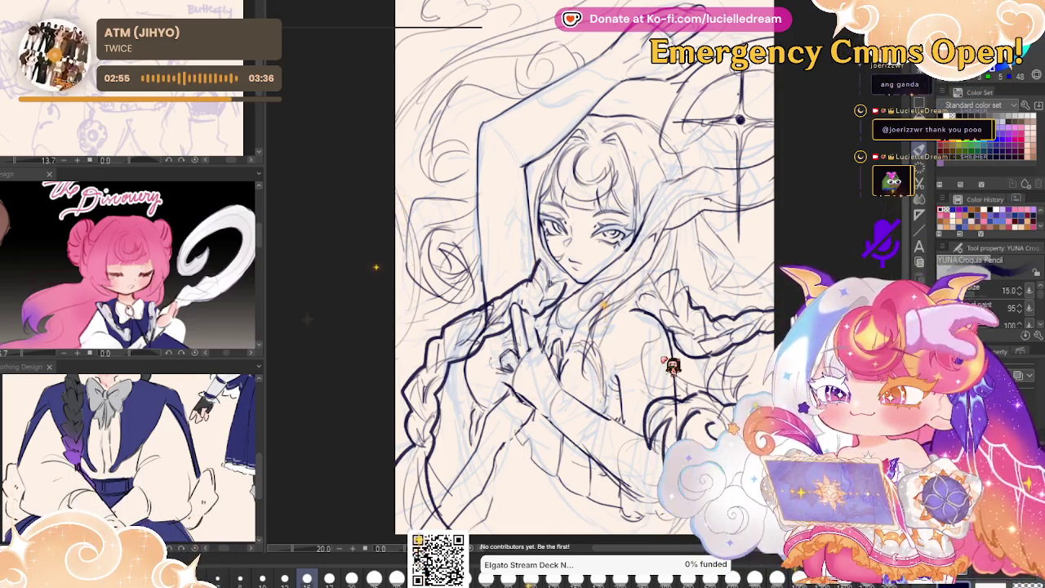
- Lasso the sketch below the hands, rotate it slightly clockwise, then resume drawing with the pencil
key(m)
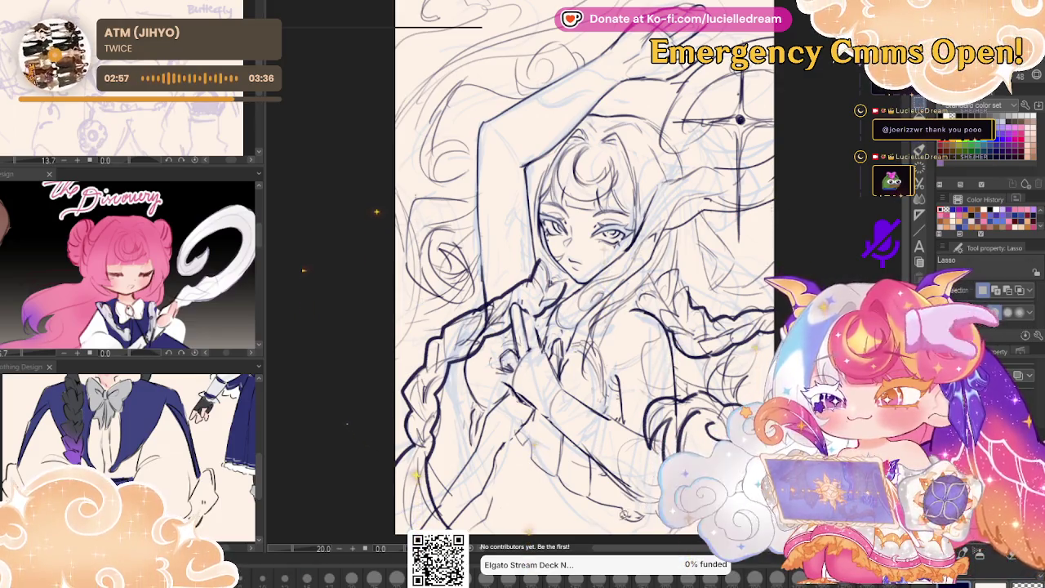
drag(516, 424, 522, 427)
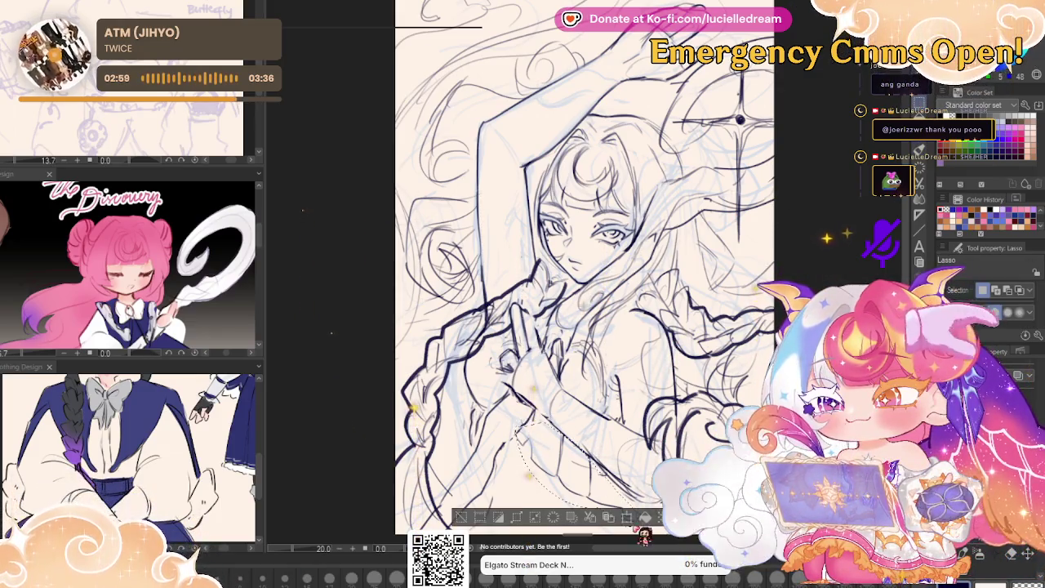
key(ctrl+t)
drag(649, 467, 651, 487)
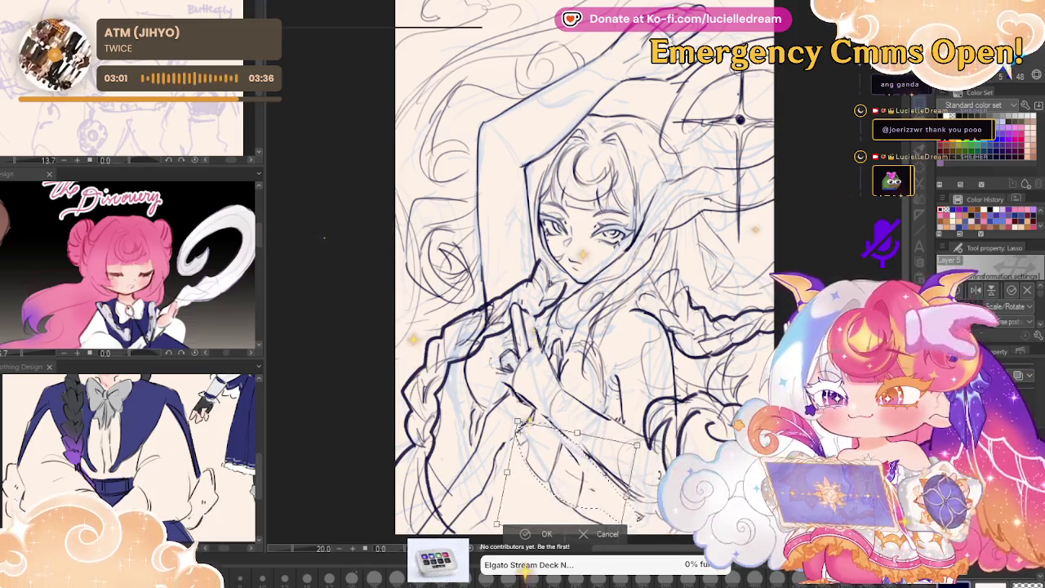
key(Return)
key(ctrl+d)
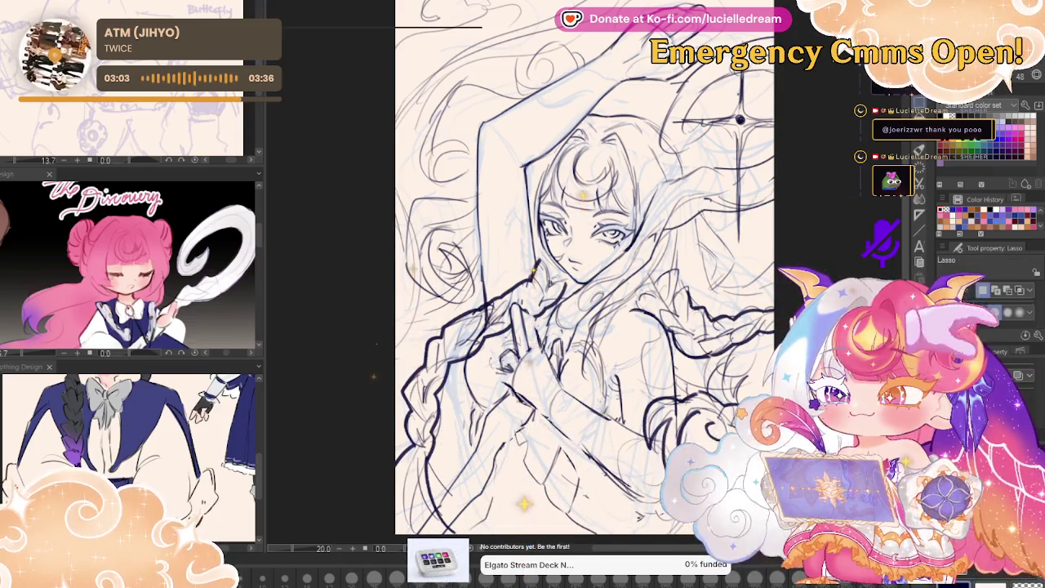
key(p)
drag(373, 364, 374, 335)
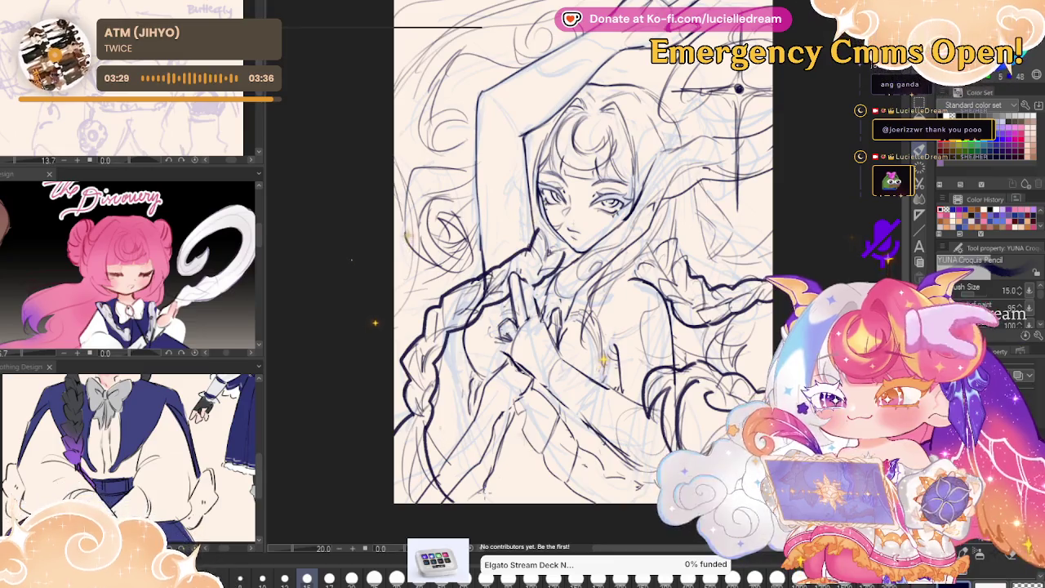
- Check the drawing mirrored, zoom out slightly, and add a short dark line near the figure's bottom
key(h)
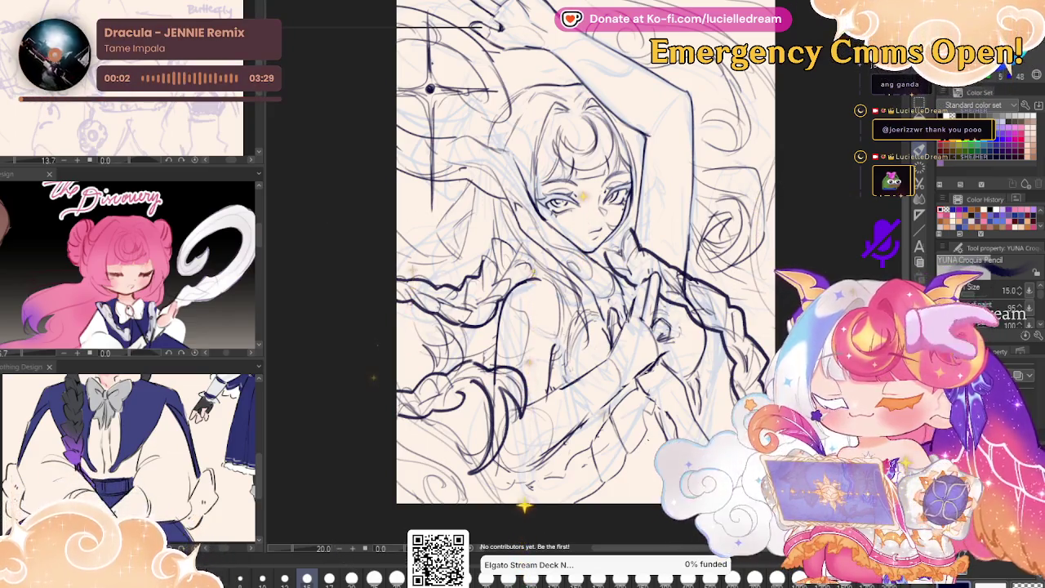
key(h)
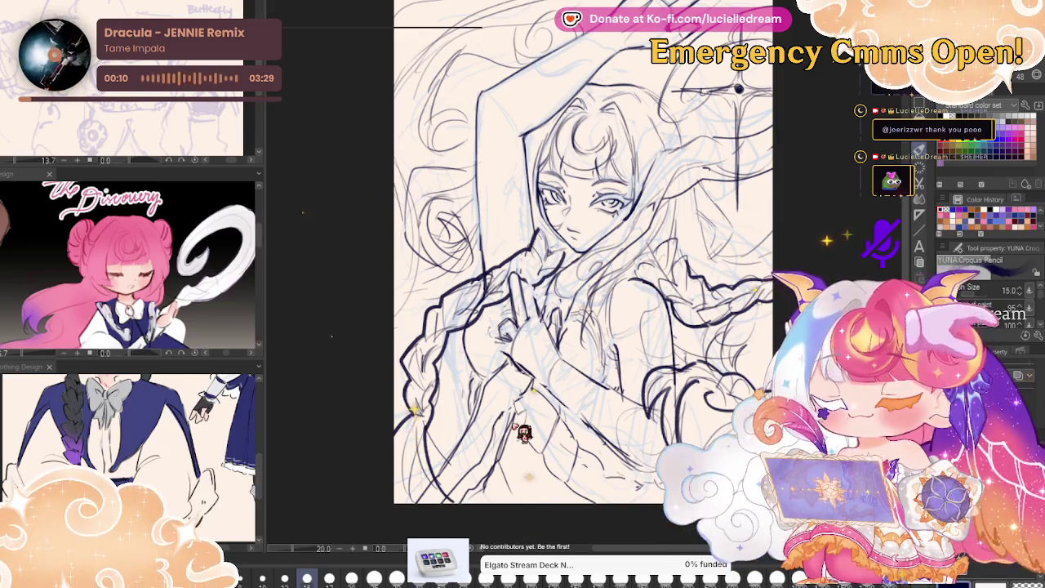
scroll(584, 286, down, 1)
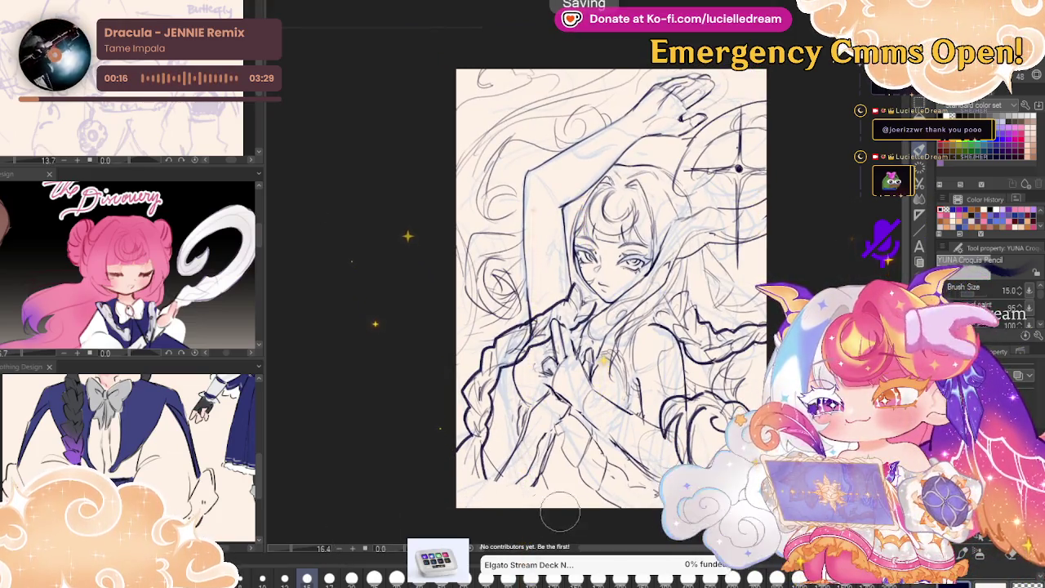
drag(539, 453, 547, 483)
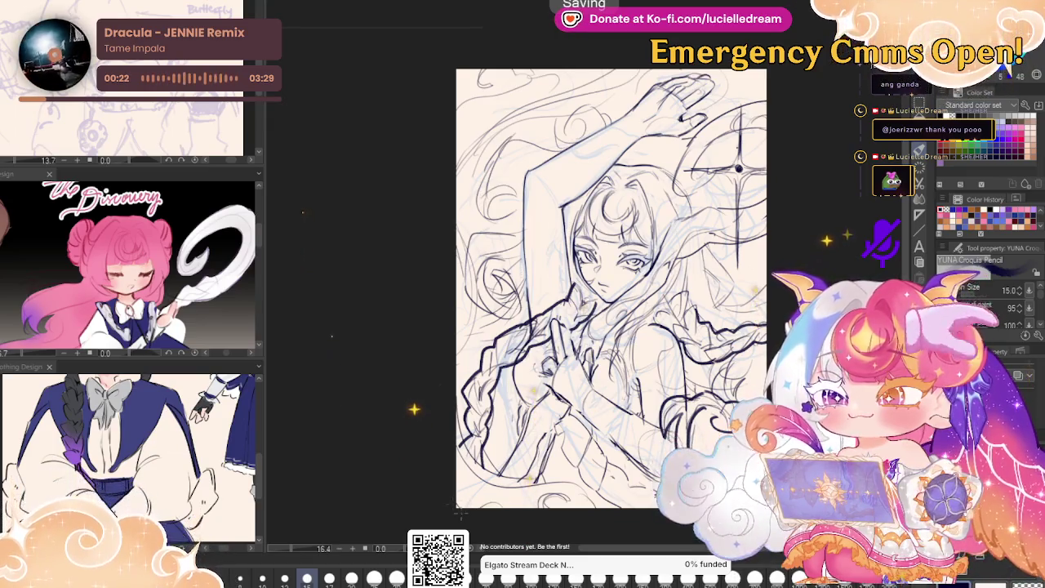
mouse_move(802, 237)
mouse_down()
mouse_move(806, 252)
mouse_move(800, 243)
mouse_up()
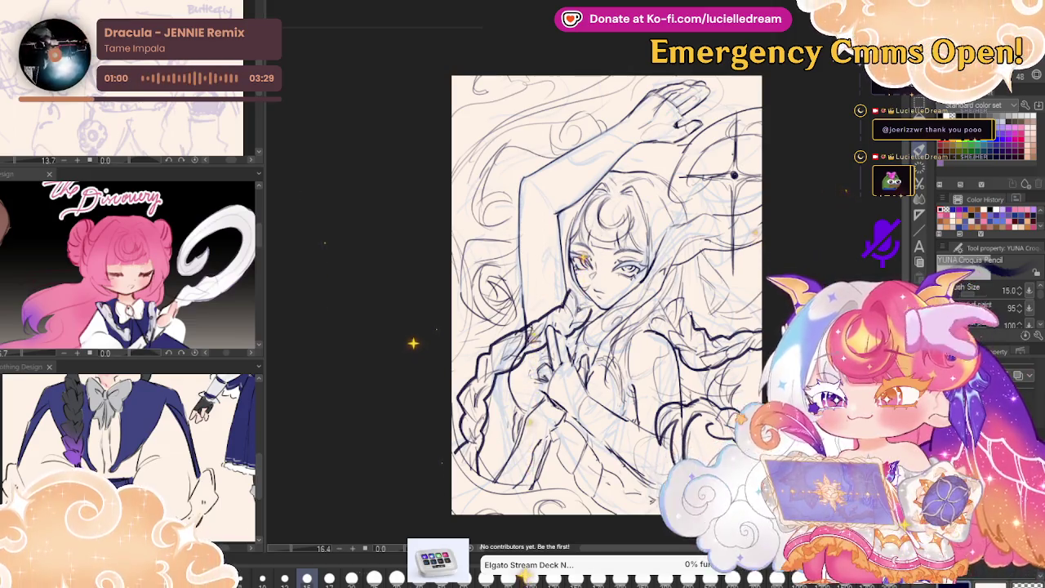
key(ctrl+plus)
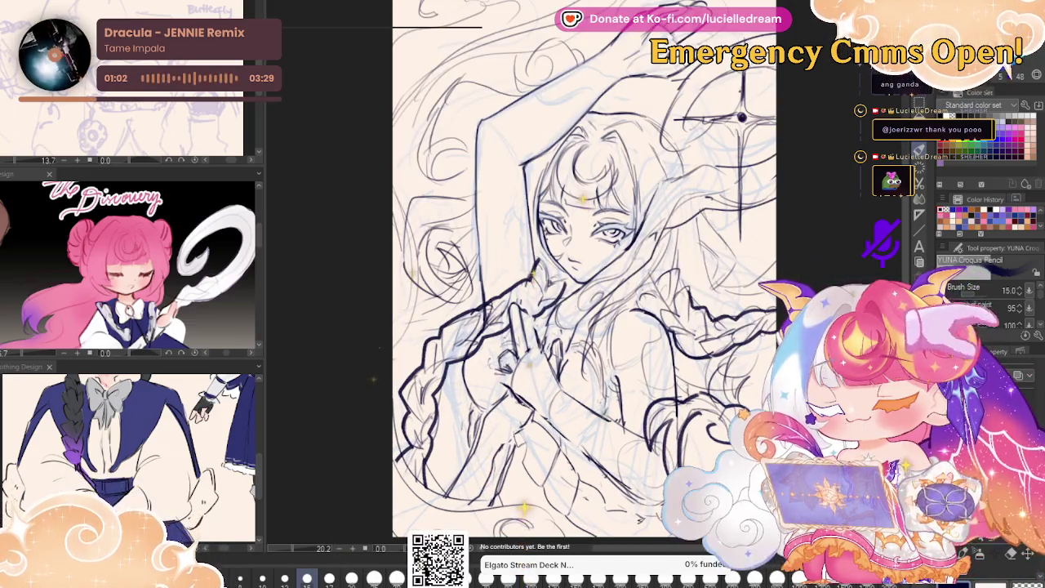
key(ctrl+h)
key(ctrl+h)
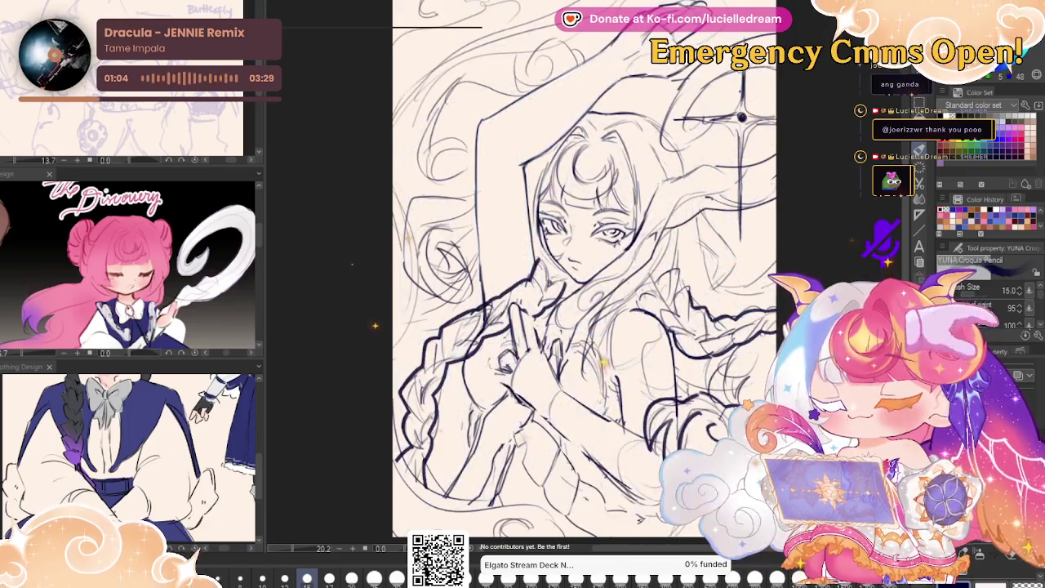
key(ctrl+h)
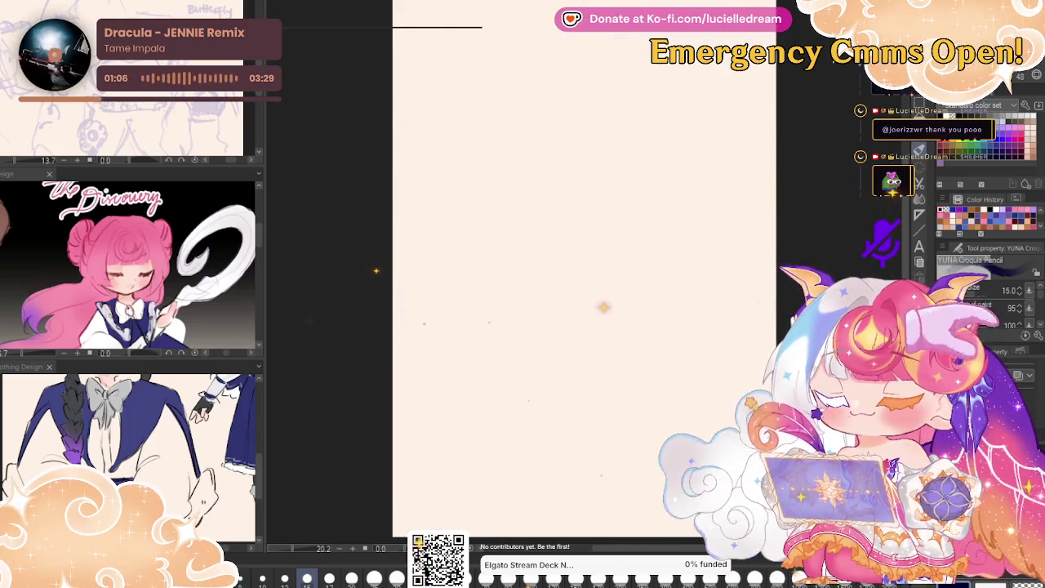
key(ctrl+h)
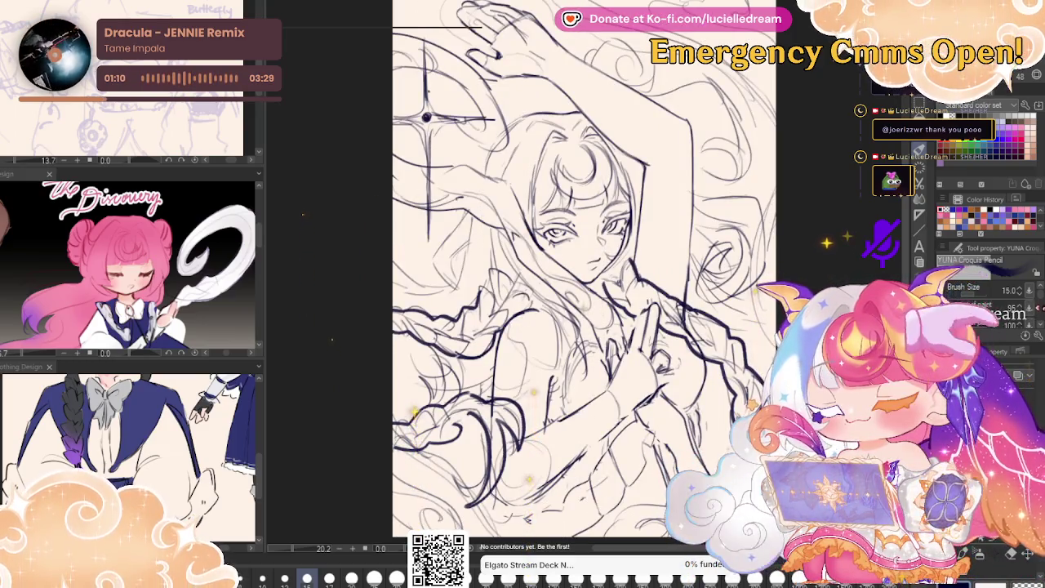
key(h)
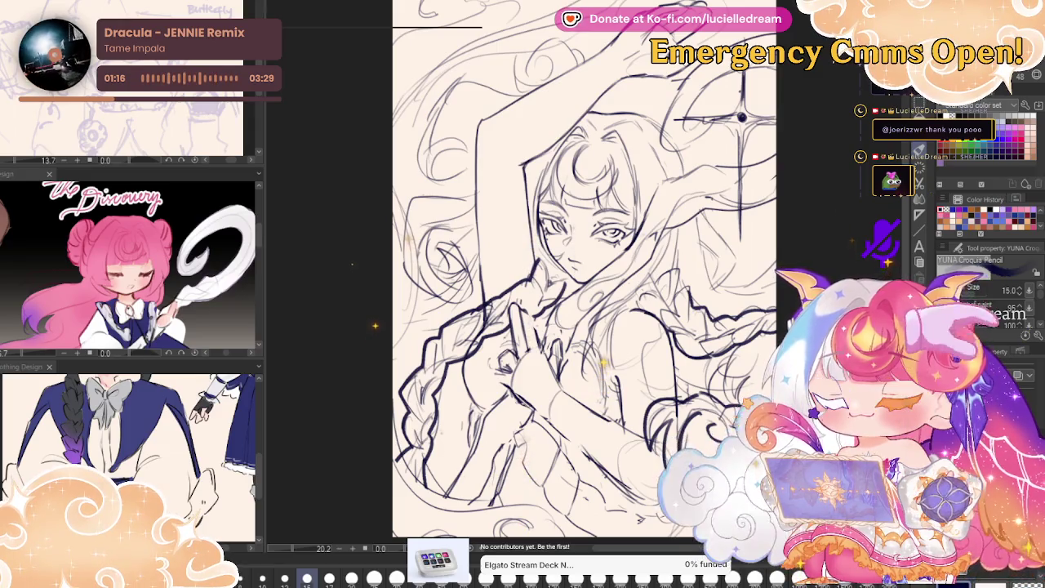
key(b)
key(b)
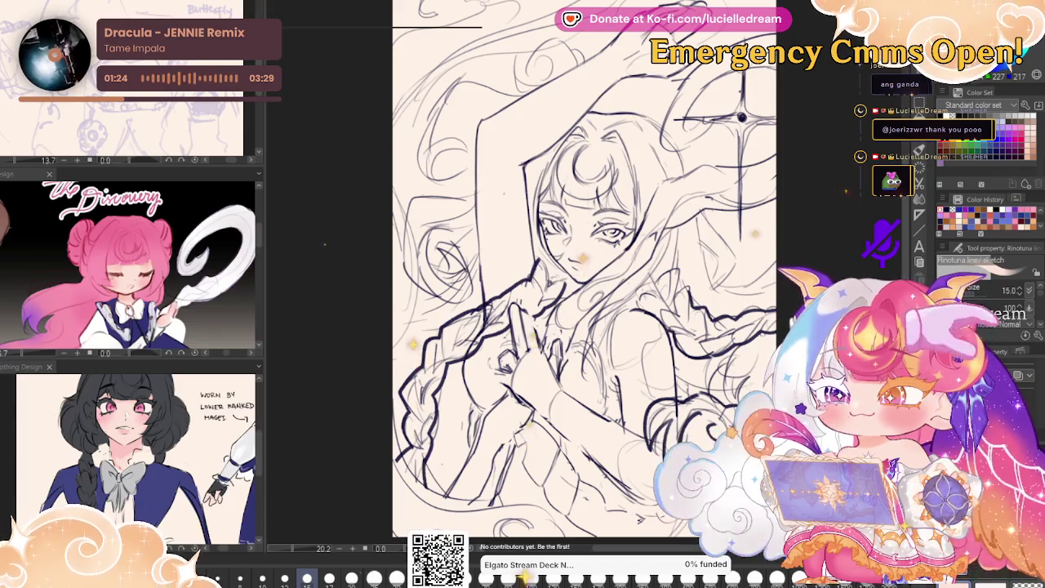
key(bracketright)
key(bracketright)
key(bracketright)
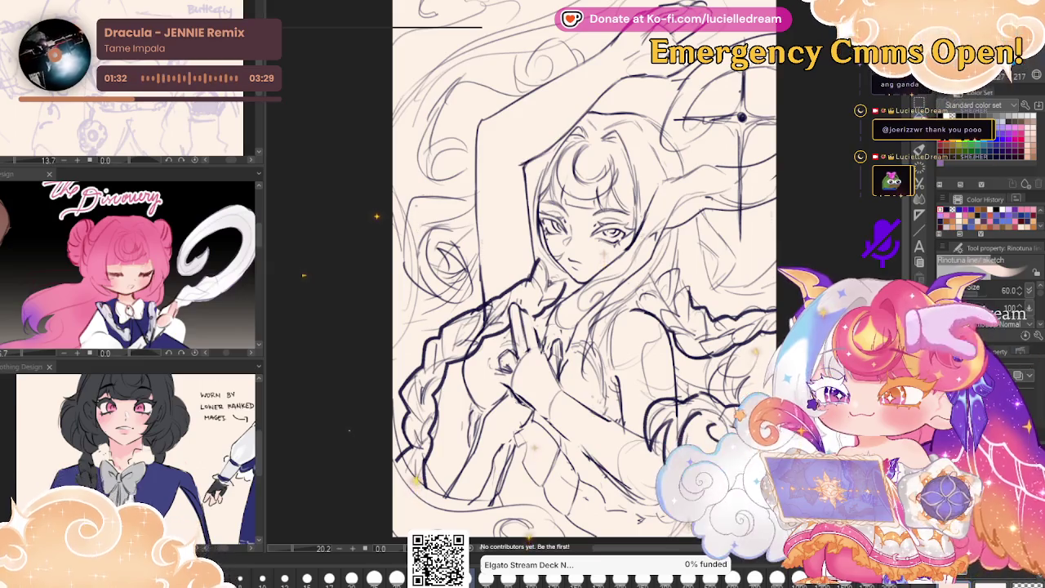
key(g)
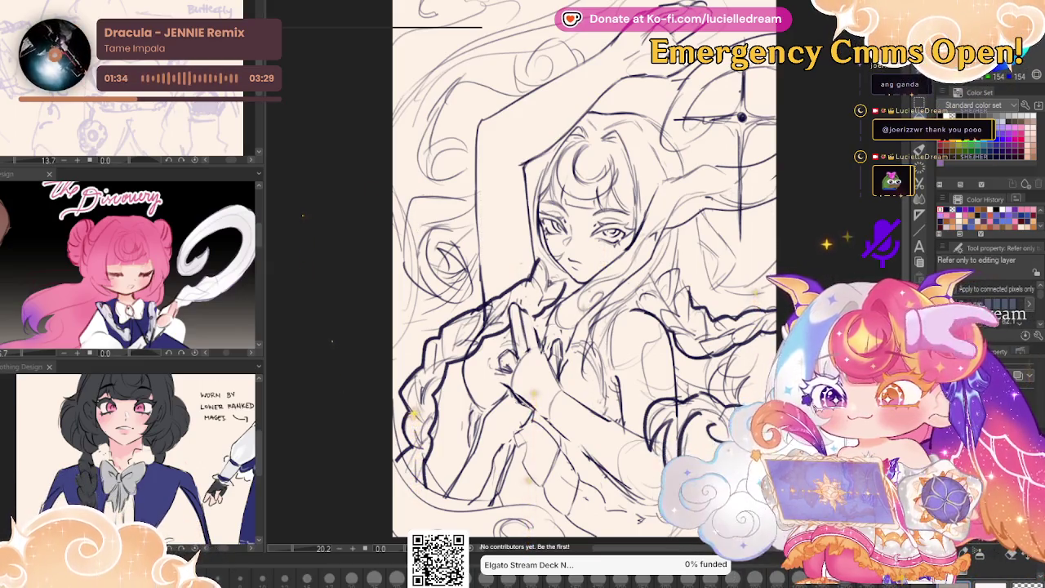
click(571, 326)
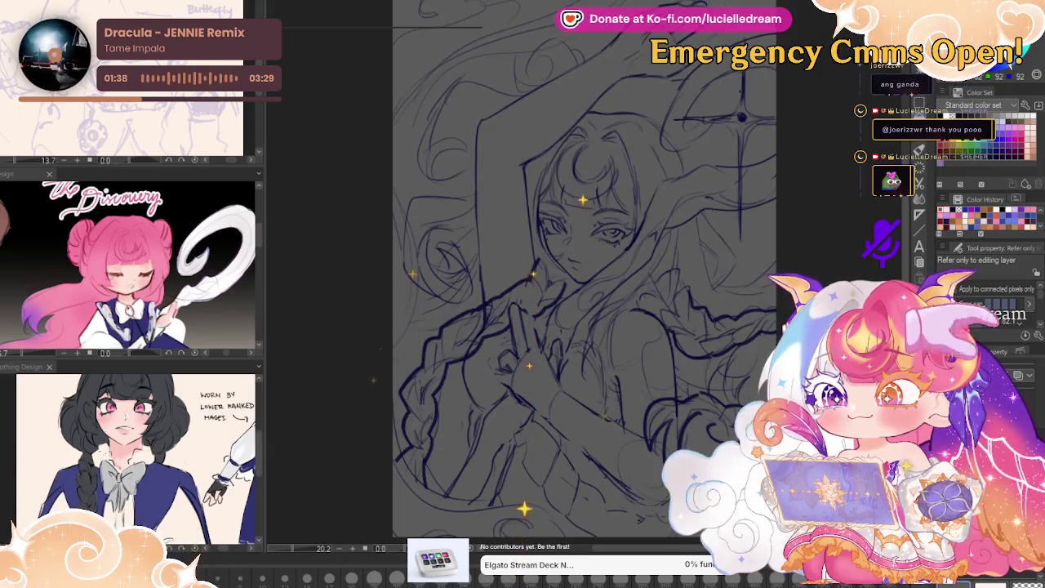
- Refill the background with darker grey, then set the sketch brush to pale skin colour at size 100
click(698, 161)
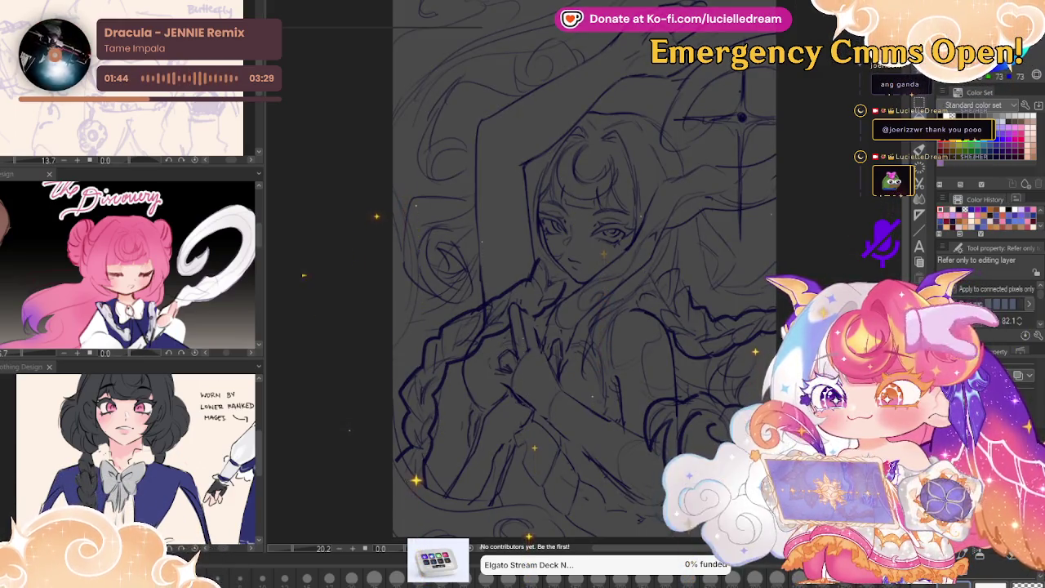
key(p)
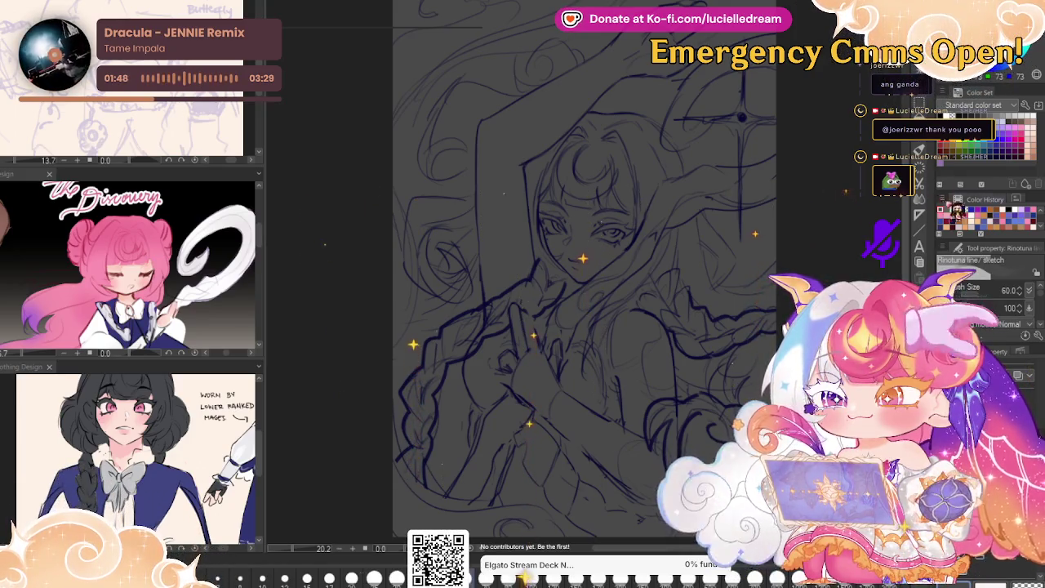
click(960, 206)
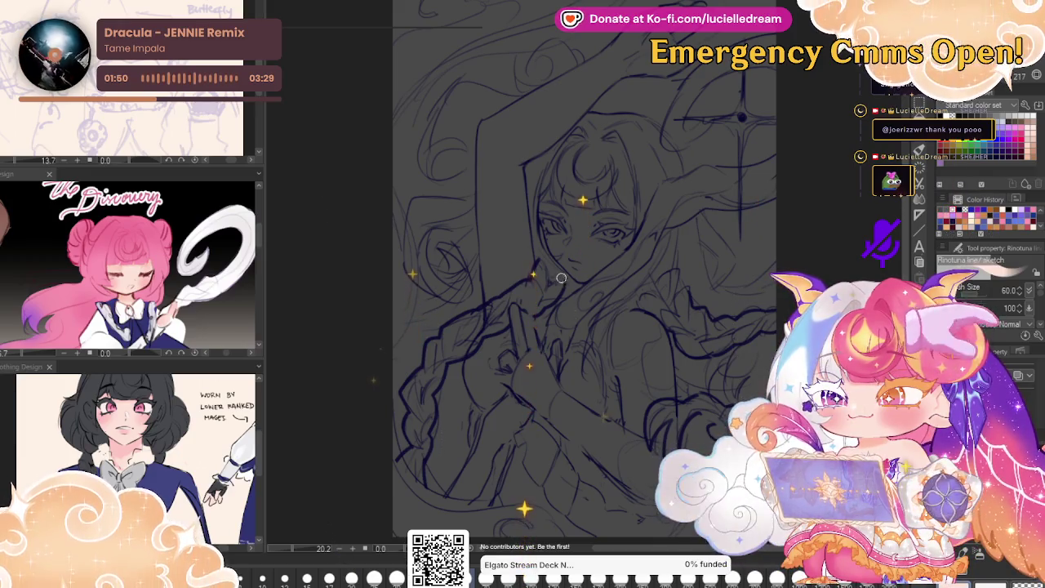
key(bracketright)
key(bracketright)
key(bracketright)
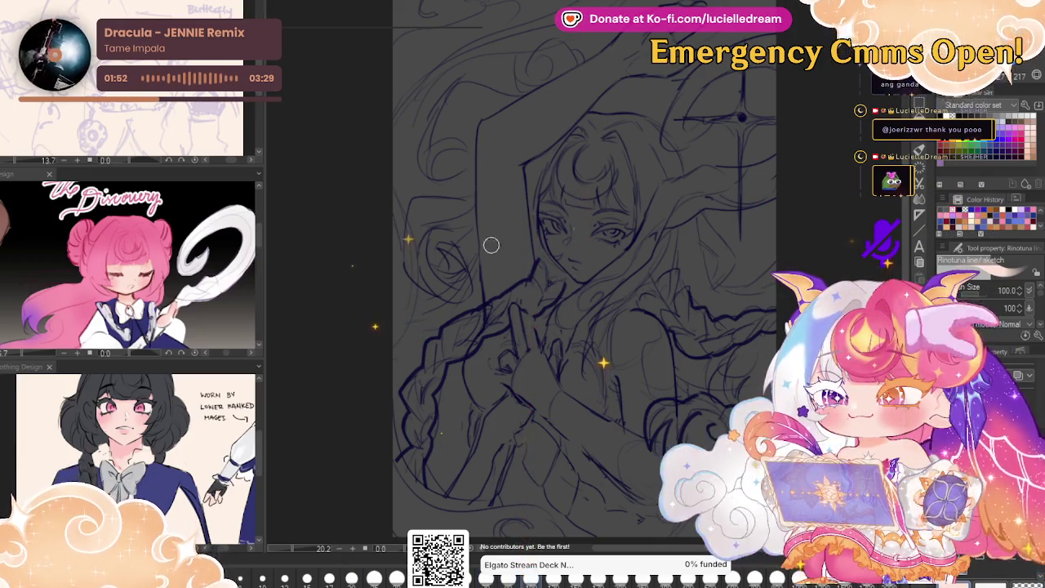
- Block pale skin onto the lower raised arm beside the face and tidy its top edge
drag(490, 289, 480, 154)
mouse_move(493, 270)
mouse_down()
mouse_move(501, 135)
mouse_move(518, 122)
mouse_move(526, 167)
mouse_move(512, 276)
mouse_move(489, 233)
mouse_up()
drag(512, 287, 526, 259)
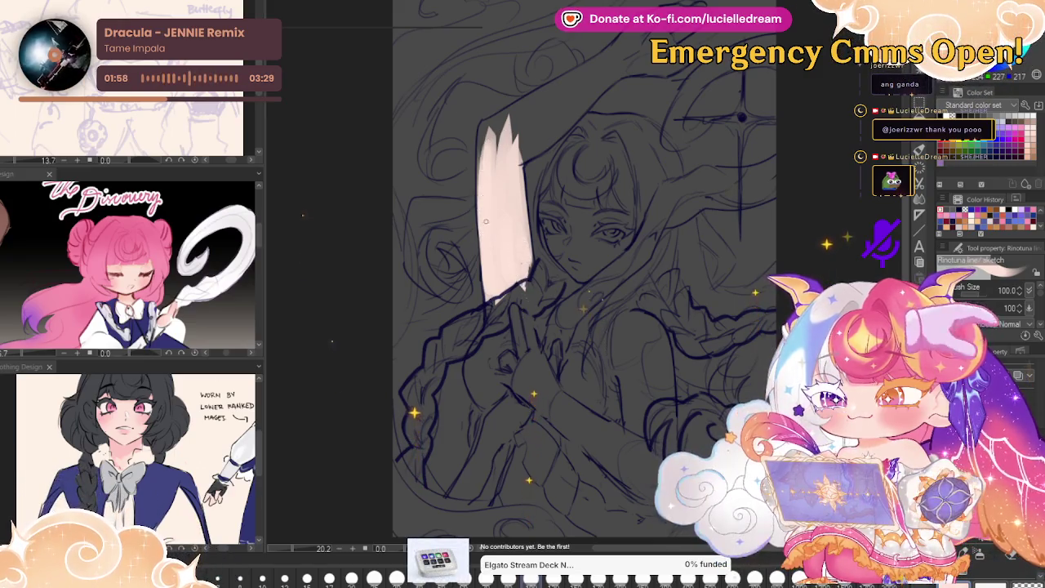
drag(482, 169, 539, 98)
drag(486, 135, 510, 110)
drag(478, 159, 486, 127)
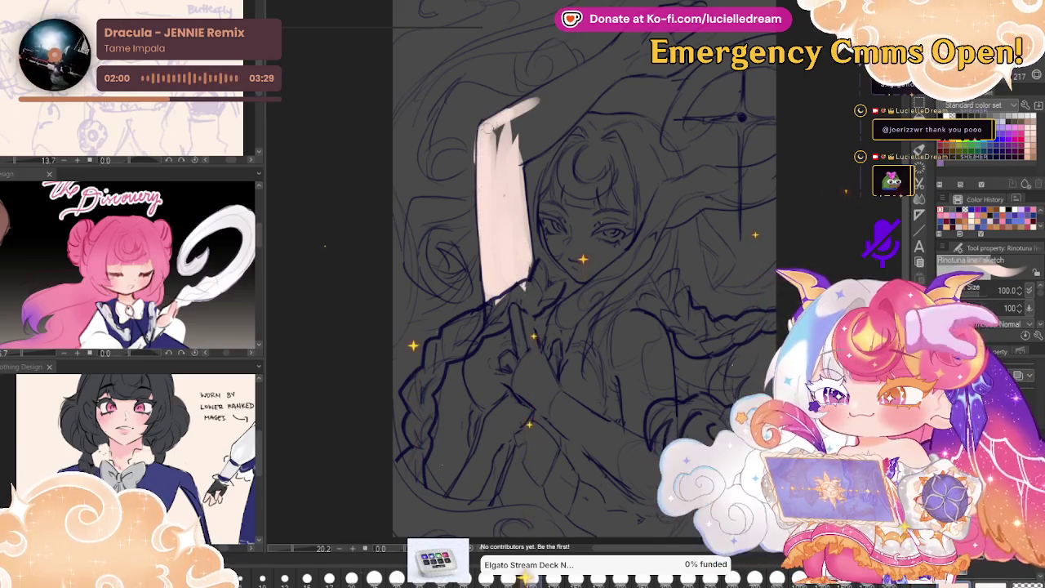
drag(543, 97, 502, 137)
- Carry the skin colour up the raised arm to the hand and the page's top edge
drag(489, 173, 531, 110)
mouse_move(510, 159)
mouse_down()
mouse_move(556, 98)
mouse_move(564, 130)
mouse_move(600, 65)
mouse_up()
drag(551, 106, 612, 57)
drag(530, 138, 624, 63)
drag(588, 102, 633, 45)
mouse_move(609, 81)
mouse_down()
mouse_move(653, 51)
mouse_move(585, 65)
mouse_move(644, 24)
mouse_up()
drag(605, 57, 694, 4)
drag(653, 45, 703, 6)
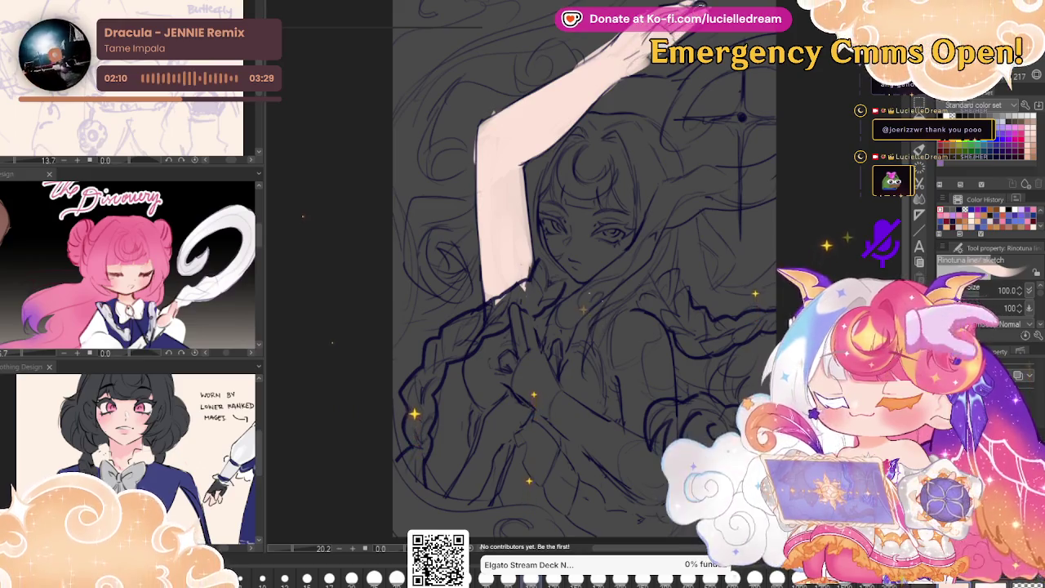
drag(633, 71, 686, 53)
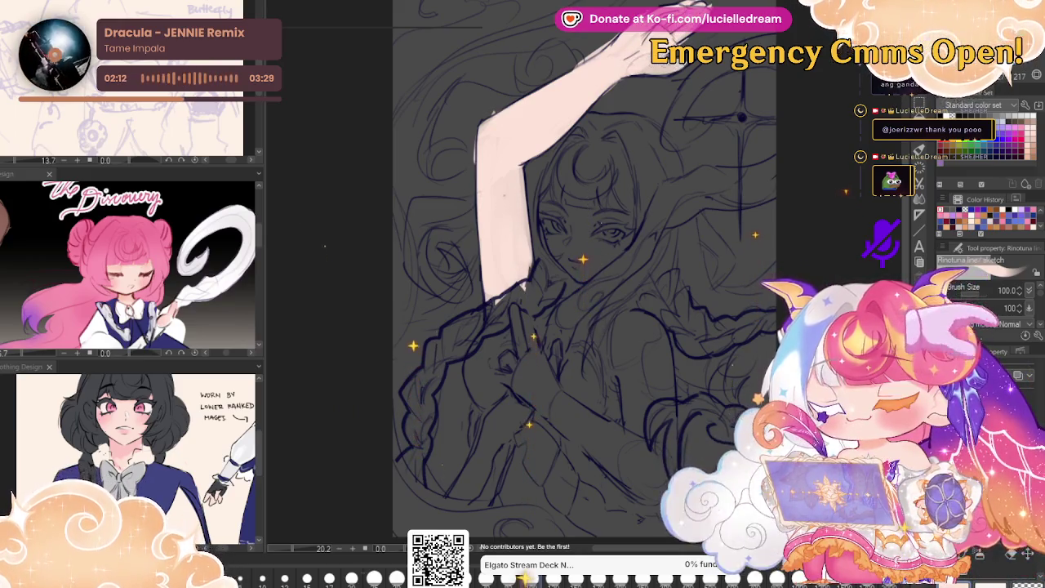
- Fill the hand in front of the chest, its fingers and the forearm's right edge with skin
mouse_move(512, 310)
mouse_down()
mouse_move(523, 371)
mouse_move(526, 338)
mouse_move(534, 379)
mouse_move(506, 368)
mouse_move(543, 404)
mouse_up()
mouse_move(513, 351)
mouse_down()
mouse_move(555, 420)
mouse_move(565, 415)
mouse_up()
mouse_move(552, 359)
mouse_down()
mouse_move(561, 375)
mouse_move(557, 420)
mouse_up()
drag(506, 375, 581, 441)
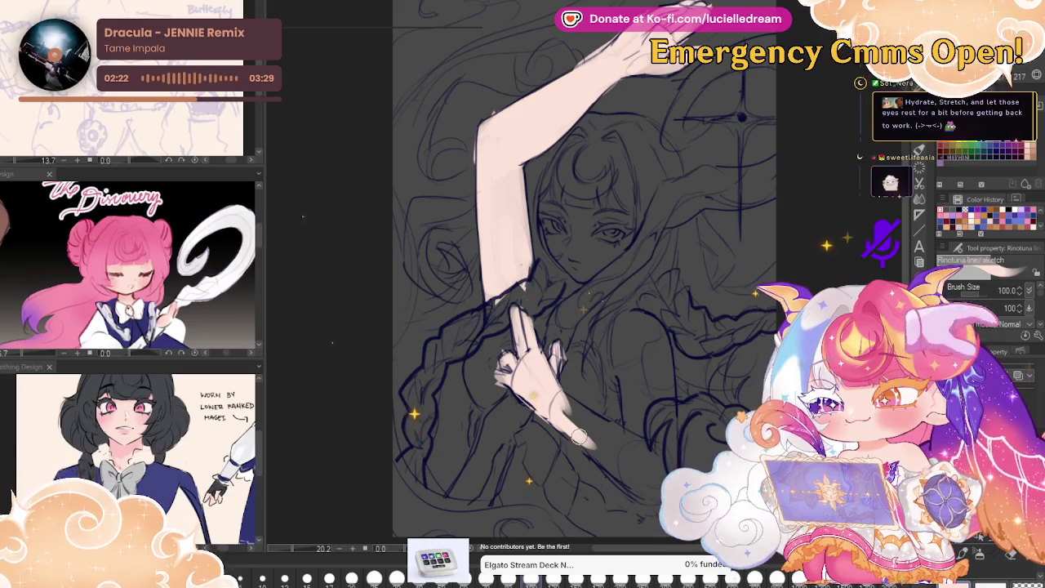
mouse_move(564, 400)
mouse_down()
mouse_move(649, 461)
mouse_move(653, 498)
mouse_up()
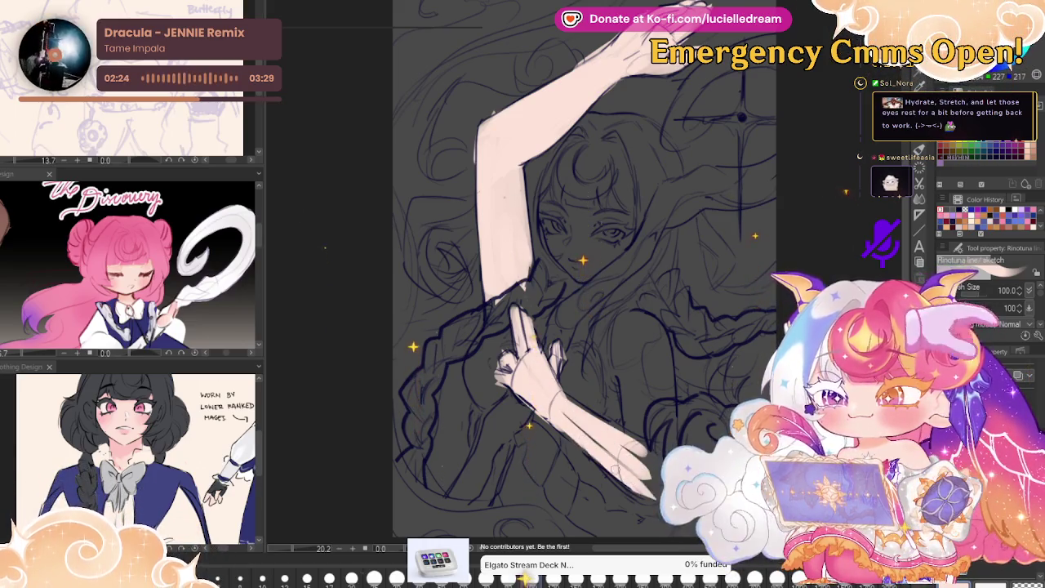
mouse_move(562, 389)
mouse_down()
mouse_move(649, 450)
mouse_move(614, 351)
mouse_up()
mouse_move(625, 310)
mouse_down()
mouse_move(616, 345)
mouse_move(640, 394)
mouse_up()
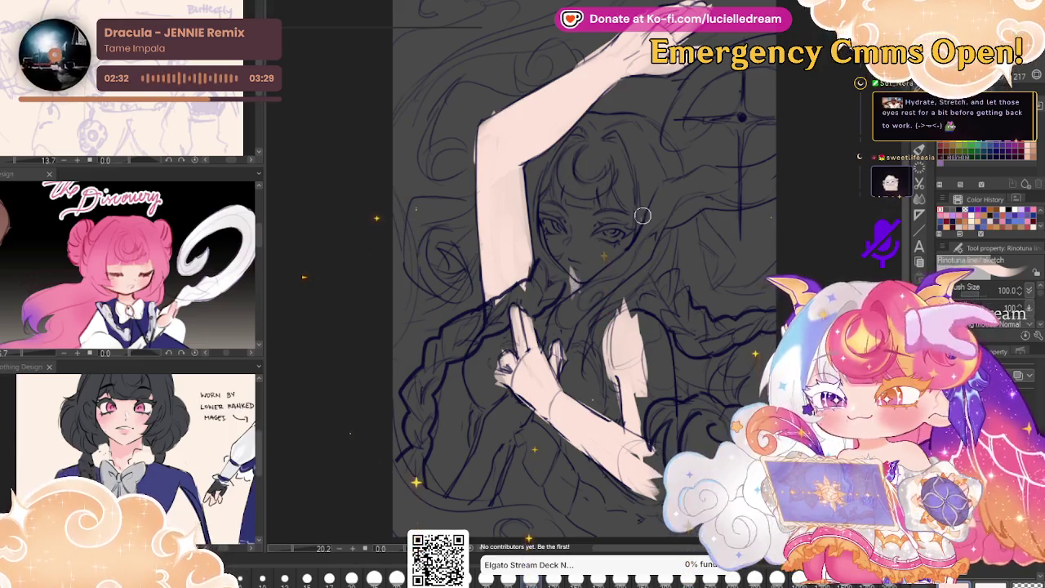
- Paint skin over the face's left side, shoulder and forearm, then brush light grey across the bangs
mouse_move(571, 204)
mouse_down()
mouse_move(542, 230)
mouse_move(547, 273)
mouse_move(575, 245)
mouse_move(551, 208)
mouse_move(600, 224)
mouse_move(637, 214)
mouse_move(596, 265)
mouse_move(633, 214)
mouse_up()
drag(614, 285, 666, 400)
mouse_move(649, 318)
mouse_down()
mouse_move(678, 388)
mouse_move(653, 342)
mouse_up()
drag(637, 400, 624, 338)
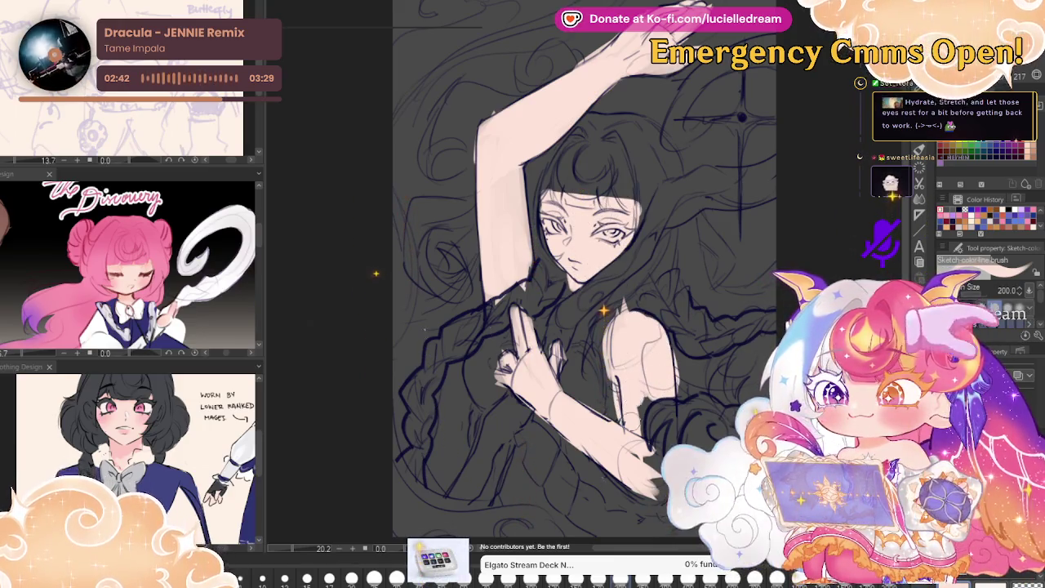
drag(647, 398, 647, 455)
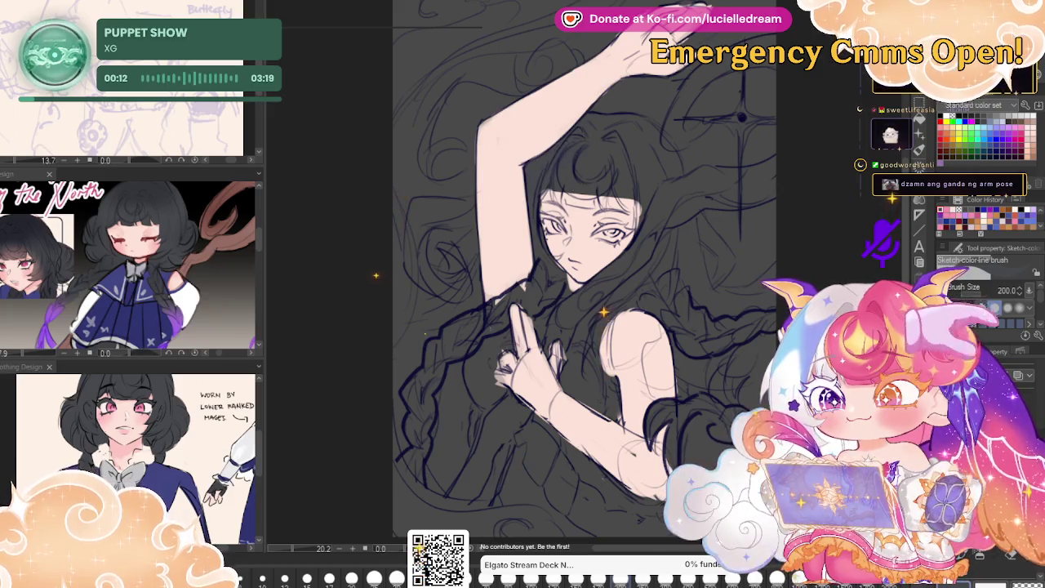
drag(586, 147, 531, 167)
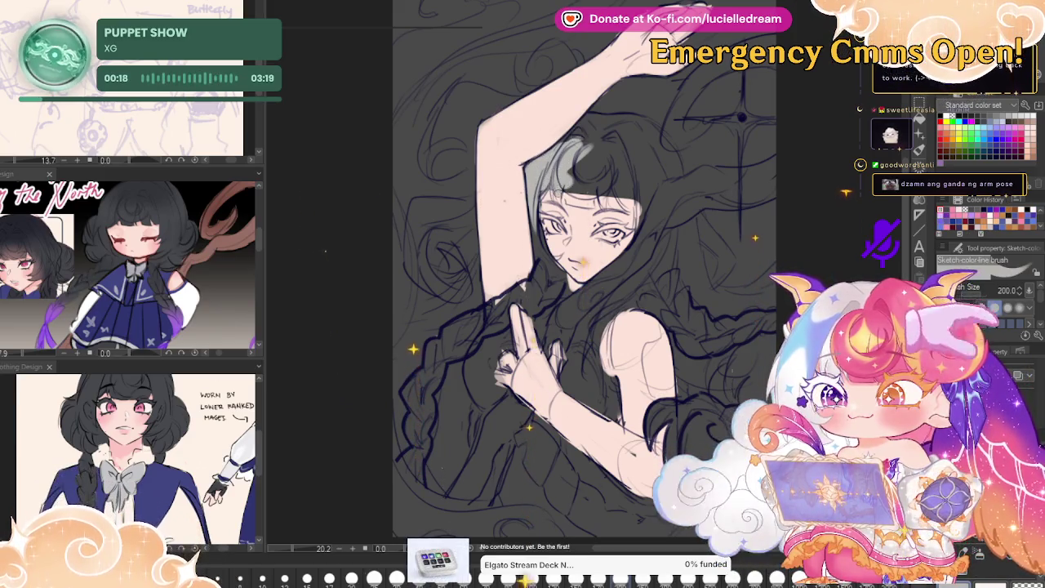
mouse_move(581, 163)
mouse_down()
mouse_move(596, 204)
mouse_move(639, 176)
mouse_up()
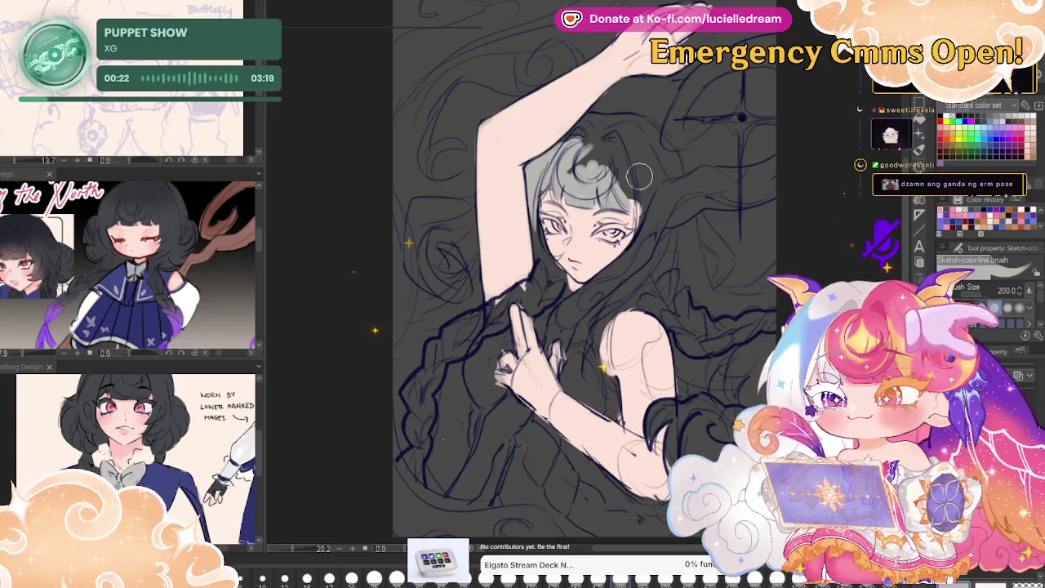
- Zoom in and lasso the grey bangs over the forehead, adding the side of the face
key(m)
scroll(632, 196, up, 3)
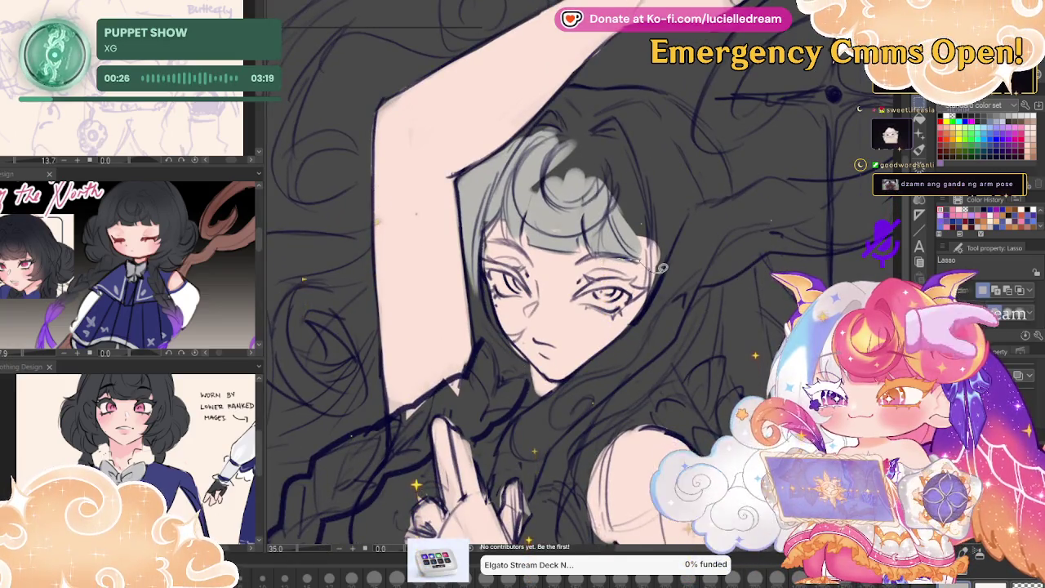
drag(649, 290, 707, 197)
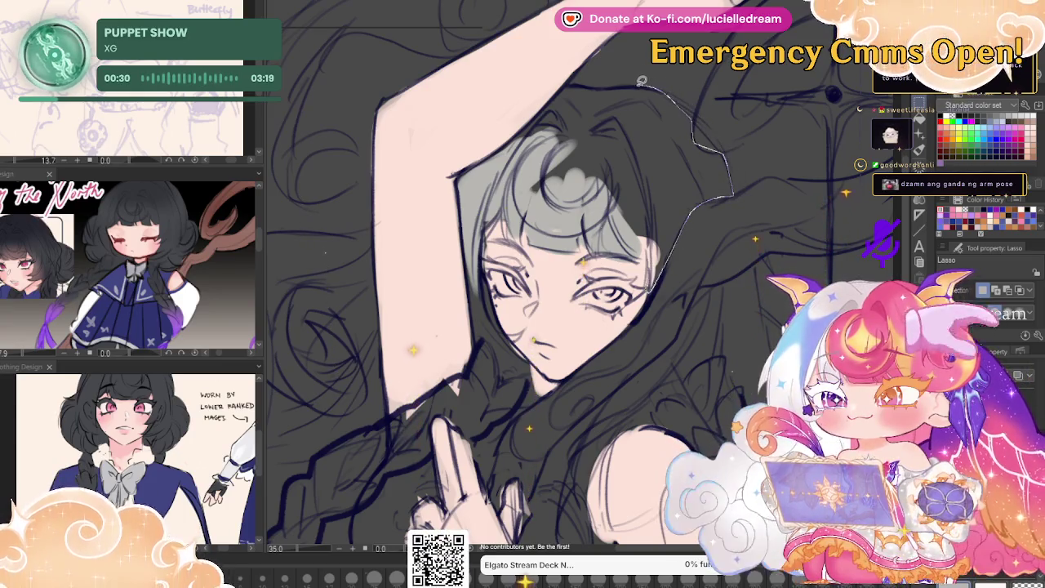
drag(642, 81, 490, 168)
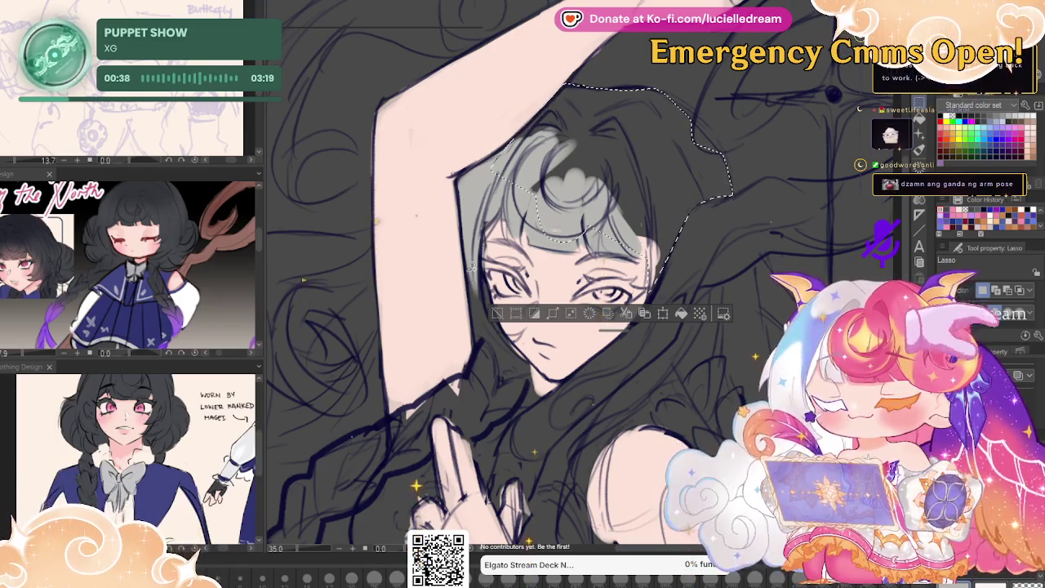
drag(480, 343, 505, 406)
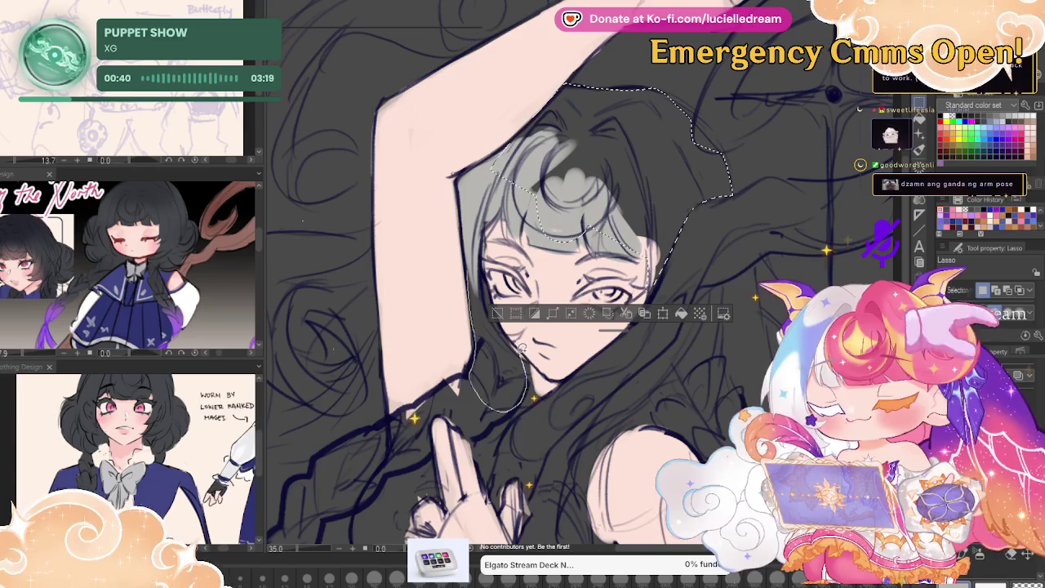